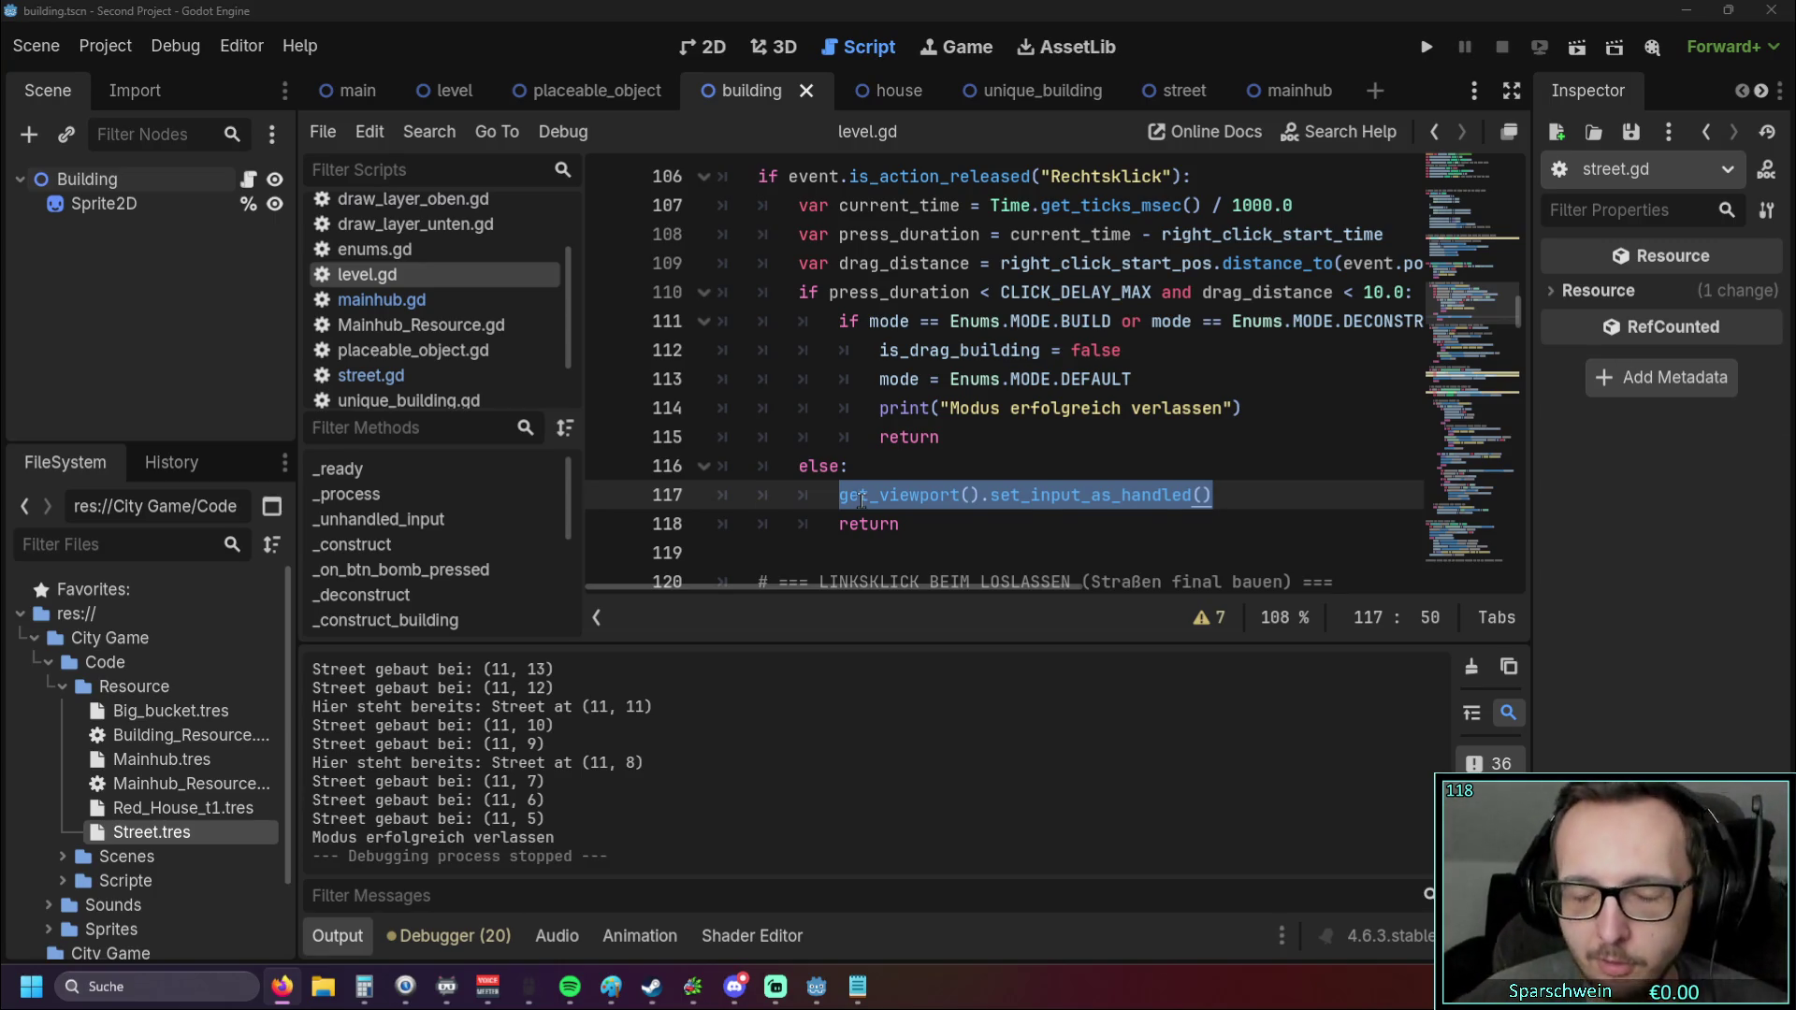
# Step: Reword the first to-do line in the note to 'hauptgebäude fest auf die map bauen'
pyautogui.moveTo(861, 500)
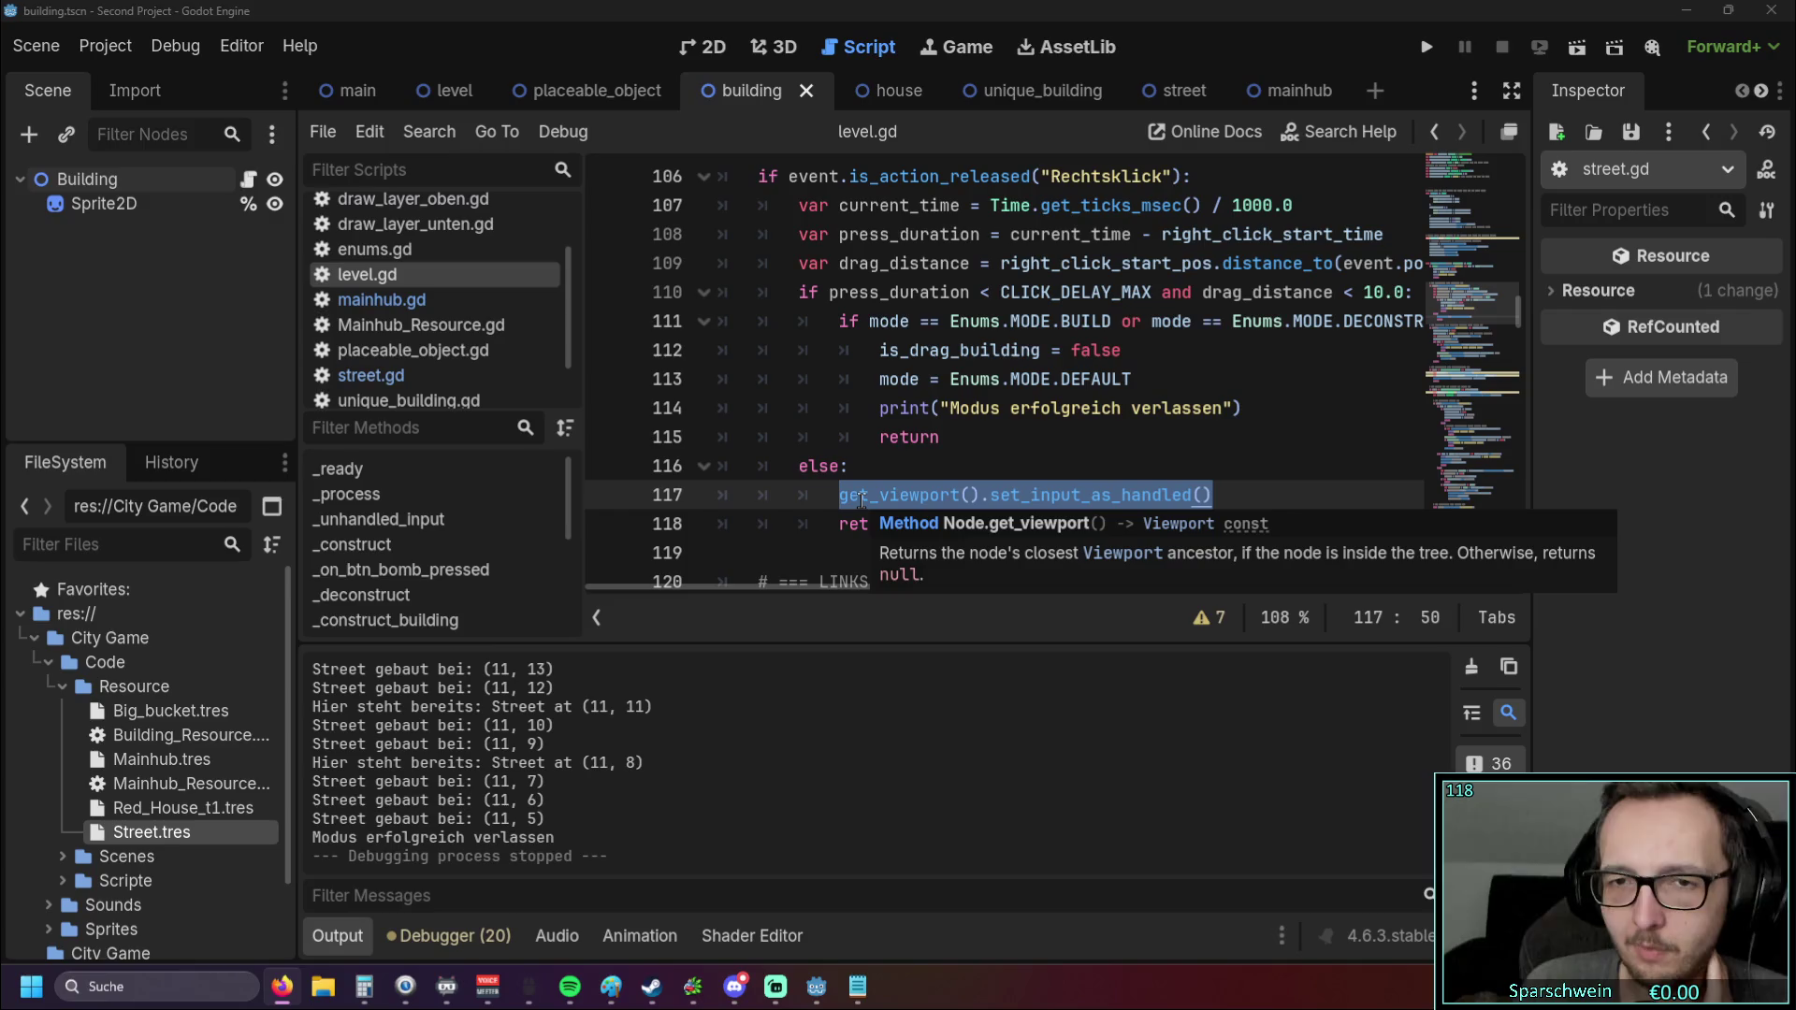
pyautogui.hotkey('alt', 'Tab')
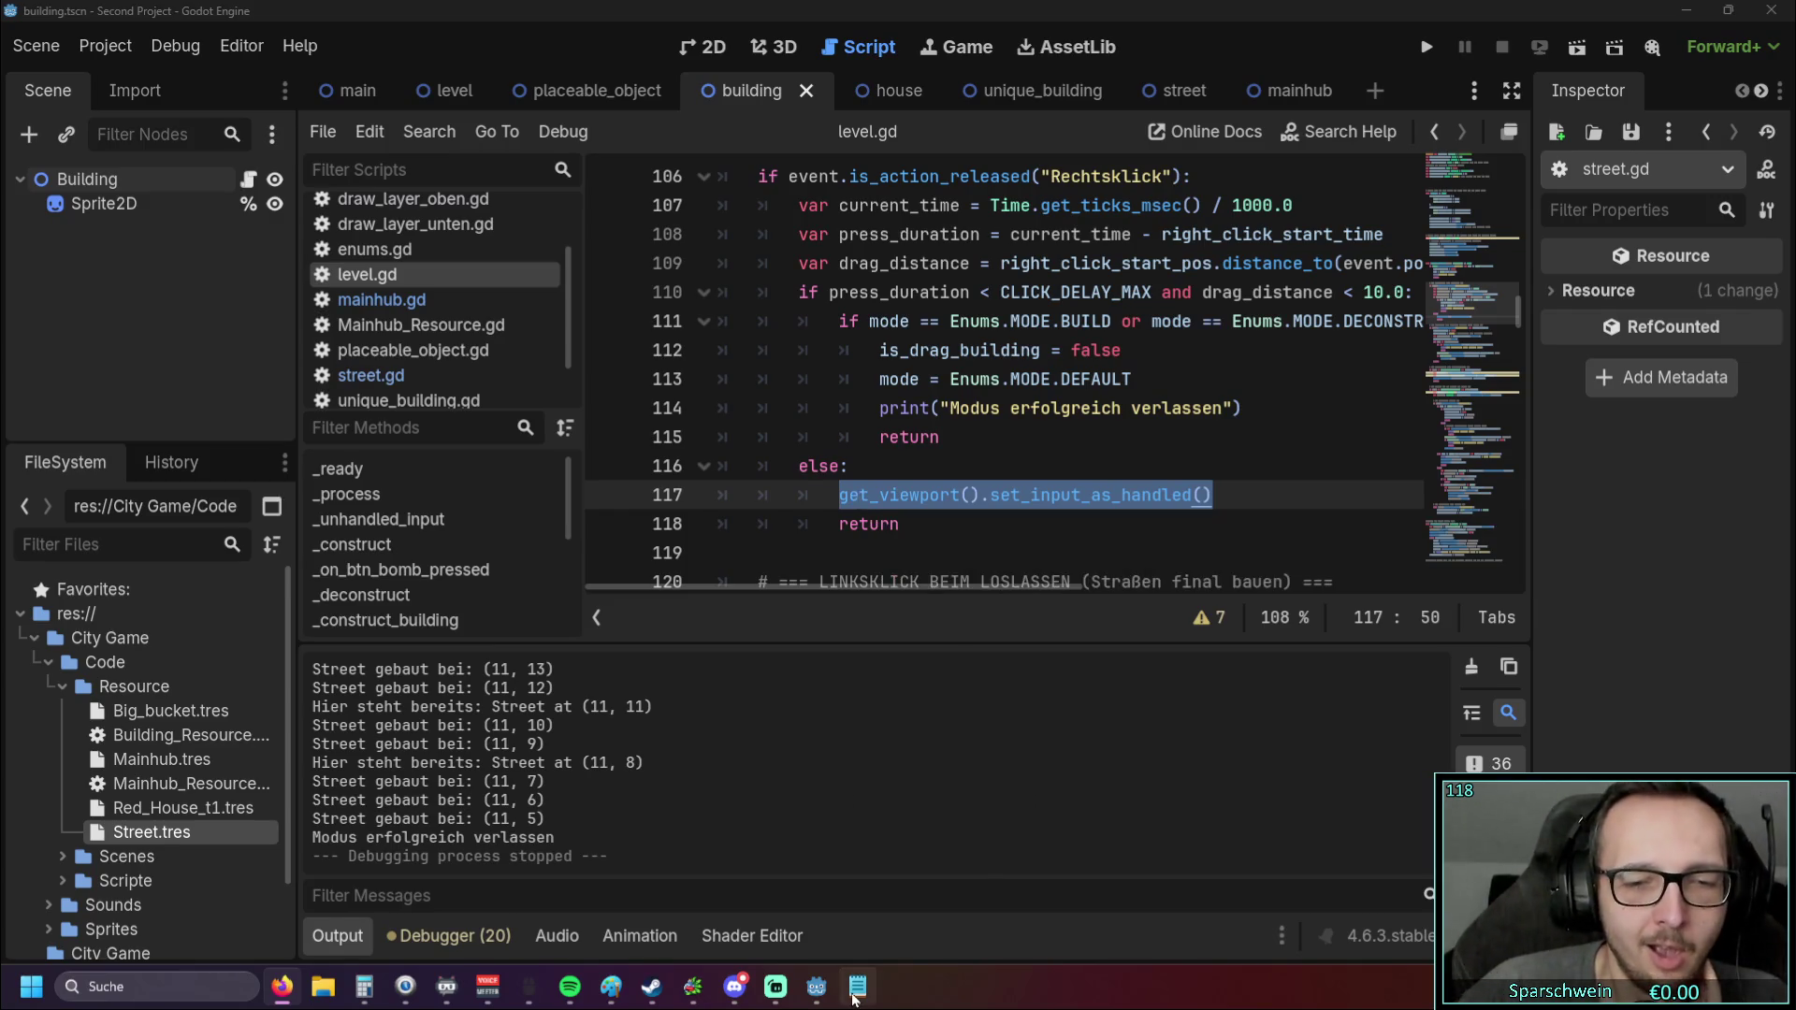
pyautogui.click(472, 147)
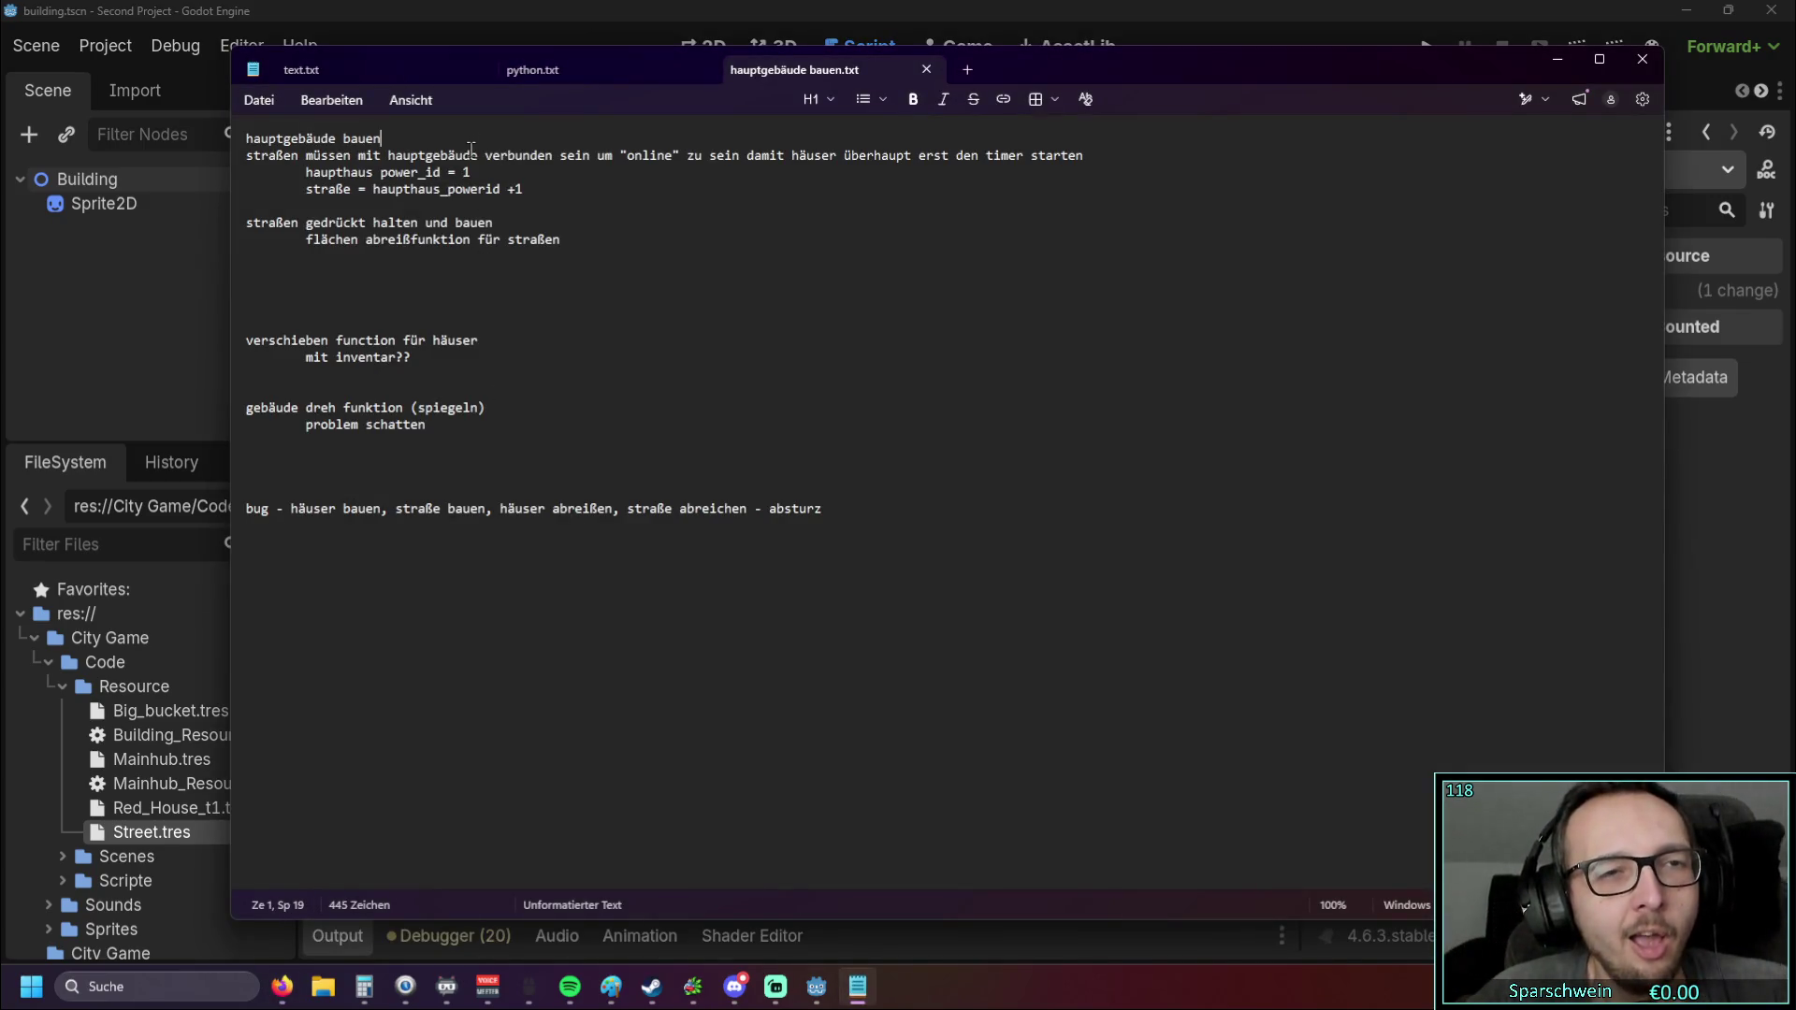
pyautogui.press('Return')
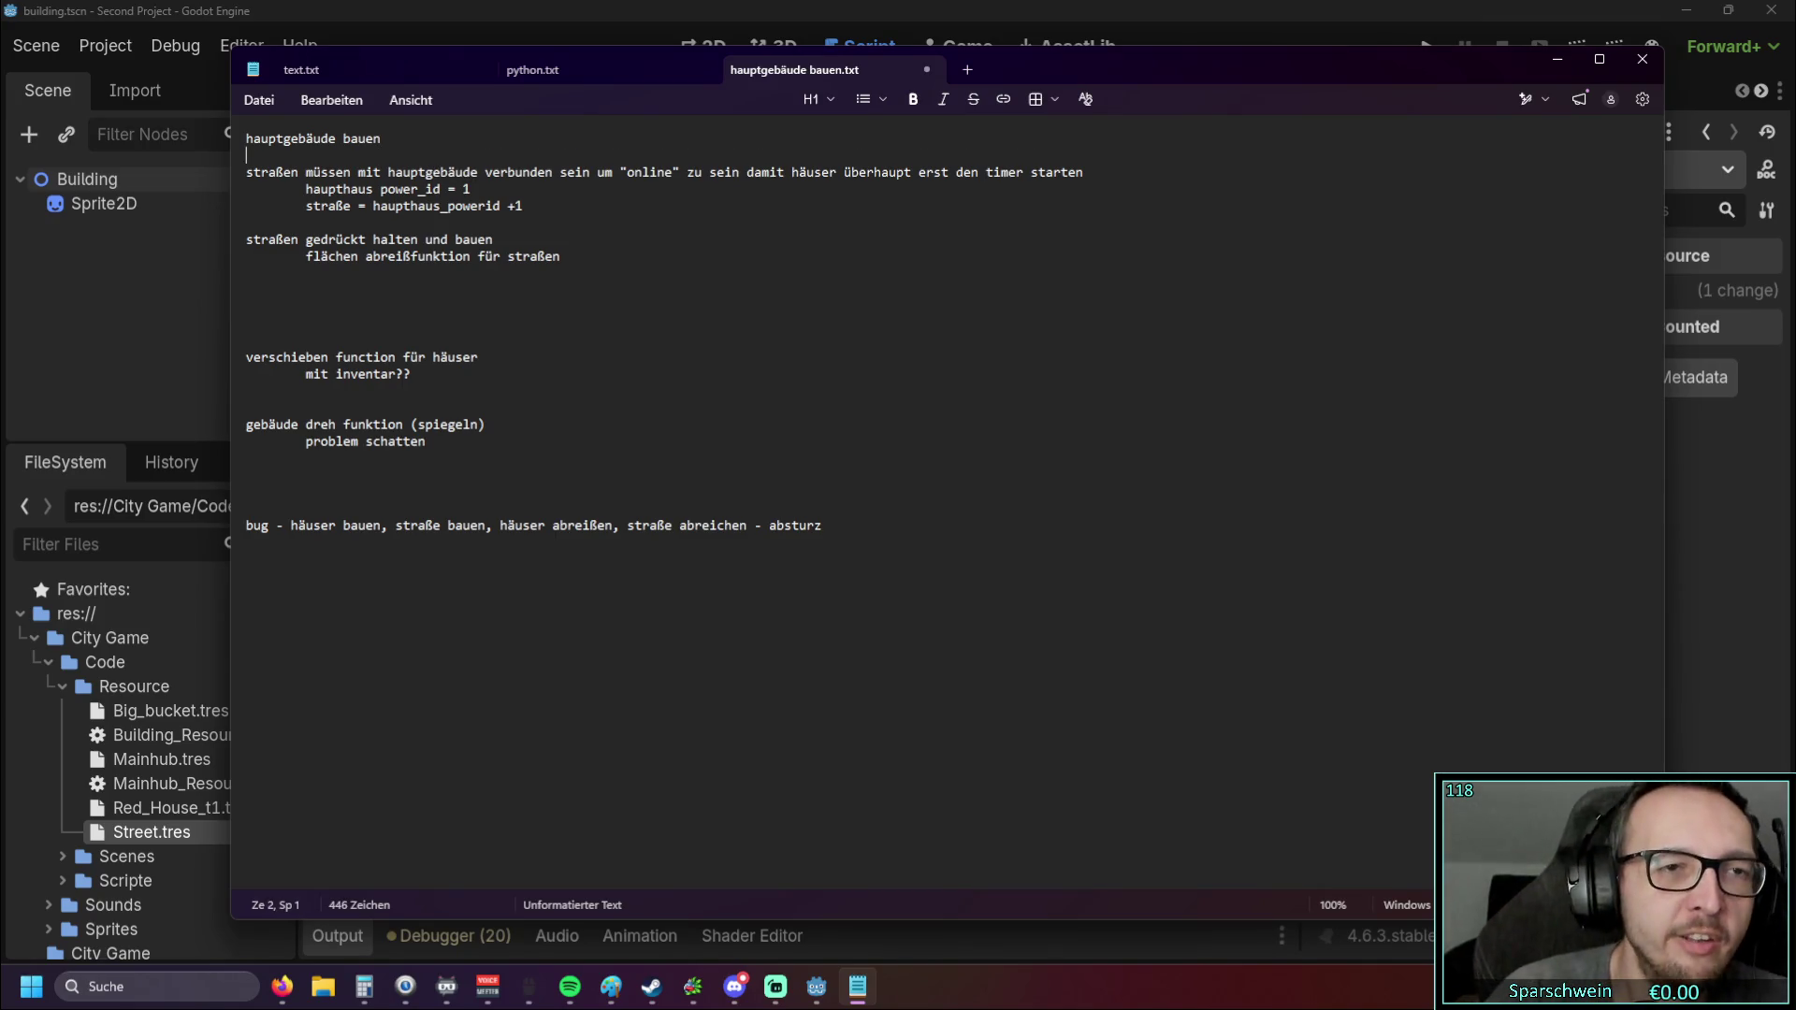
pyautogui.press('BackSpace')
pyautogui.press('BackSpace')
pyautogui.press('BackSpace')
pyautogui.press('BackSpace')
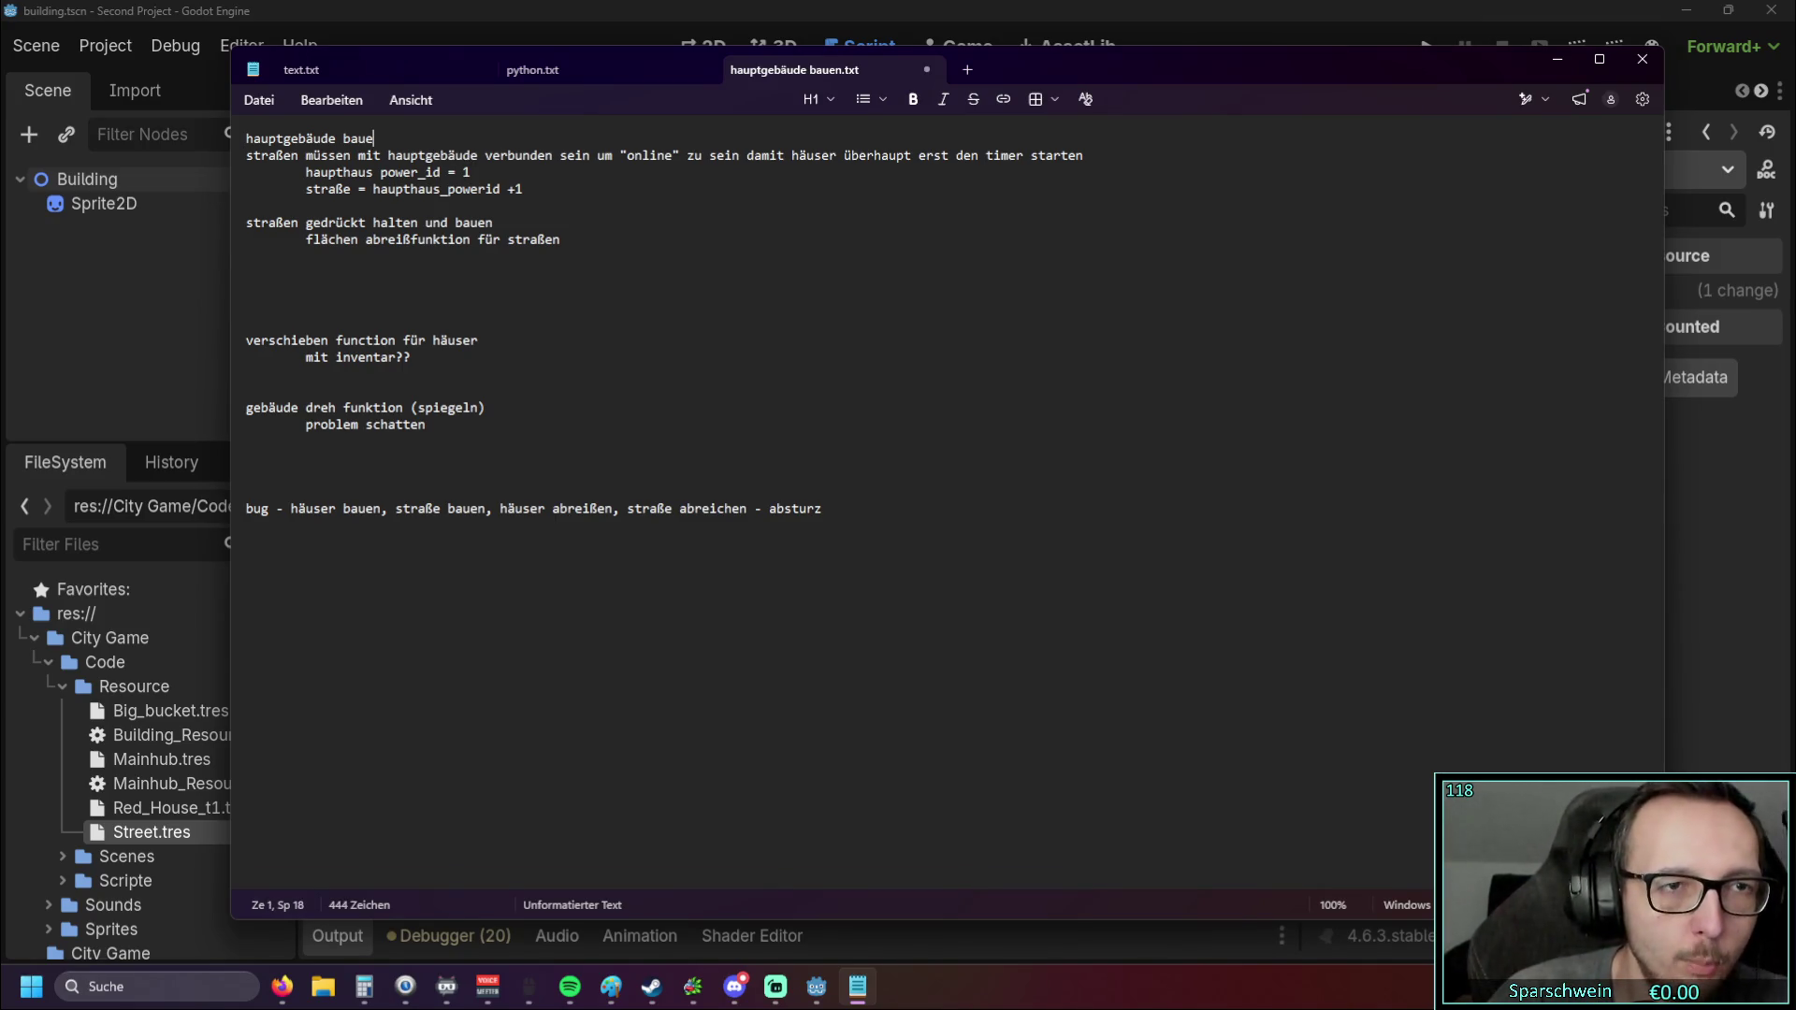
pyautogui.write('fest ')
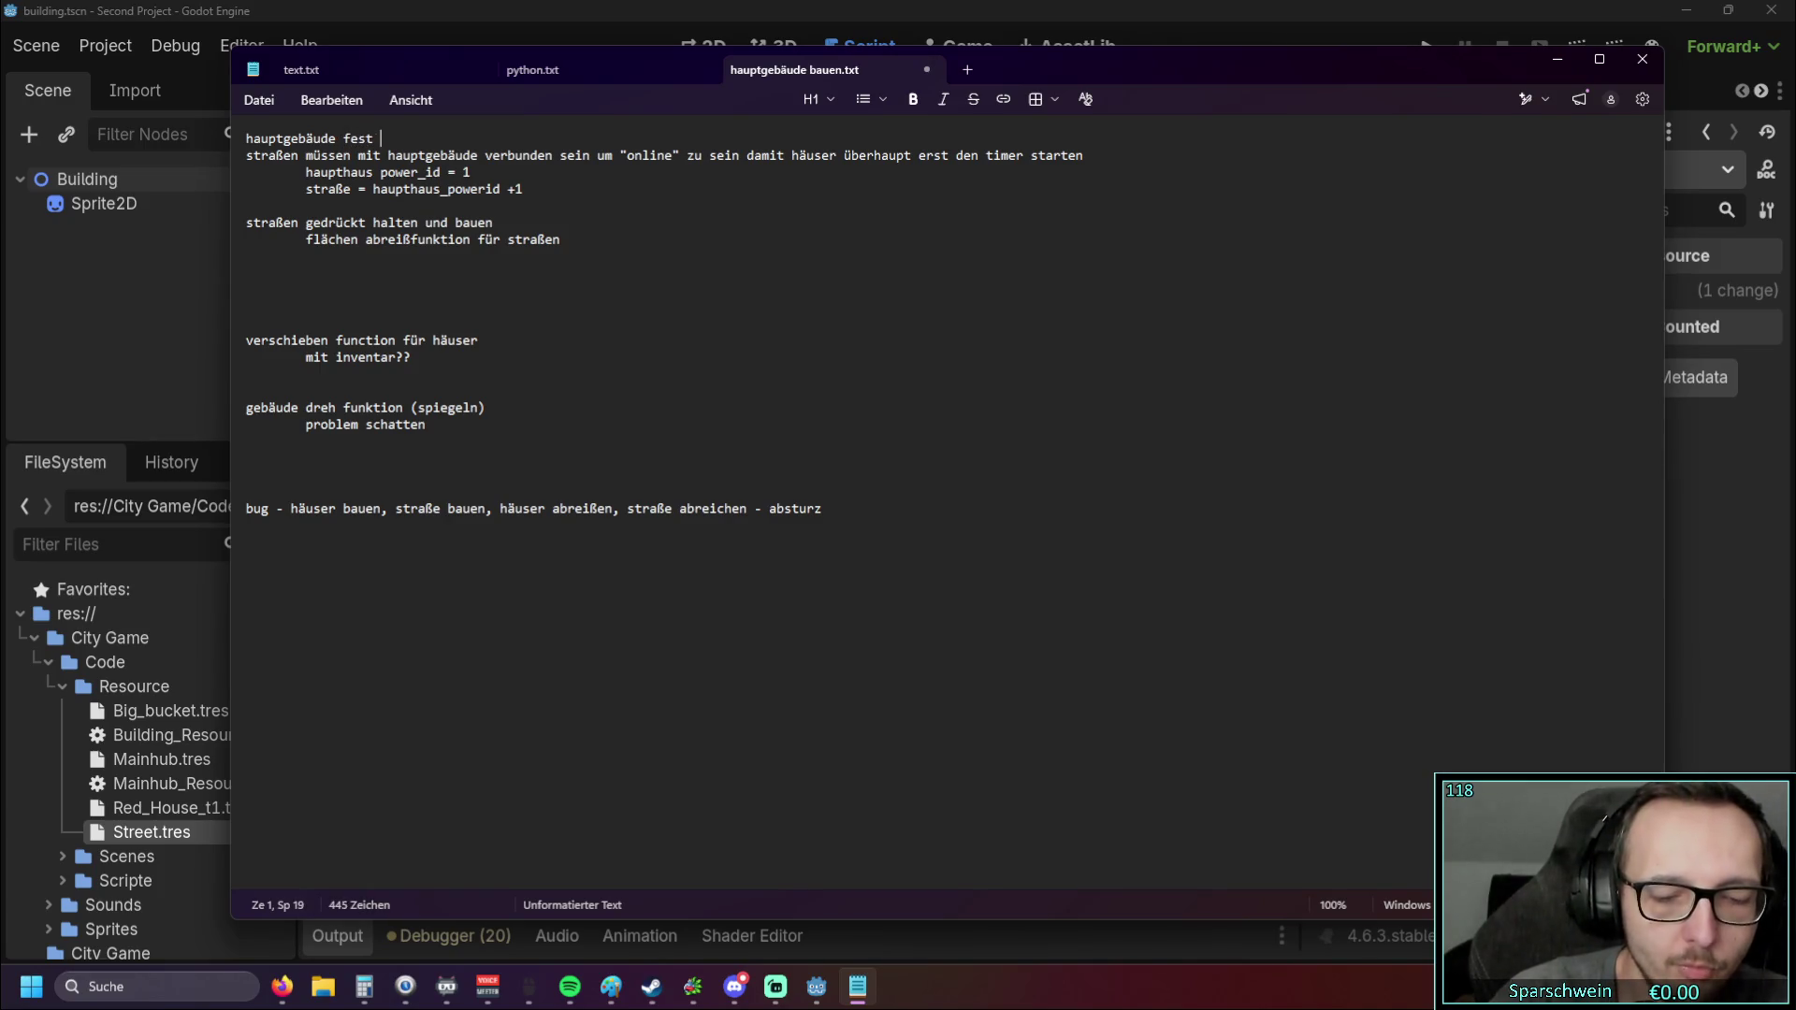
pyautogui.write('auf die map bauen')
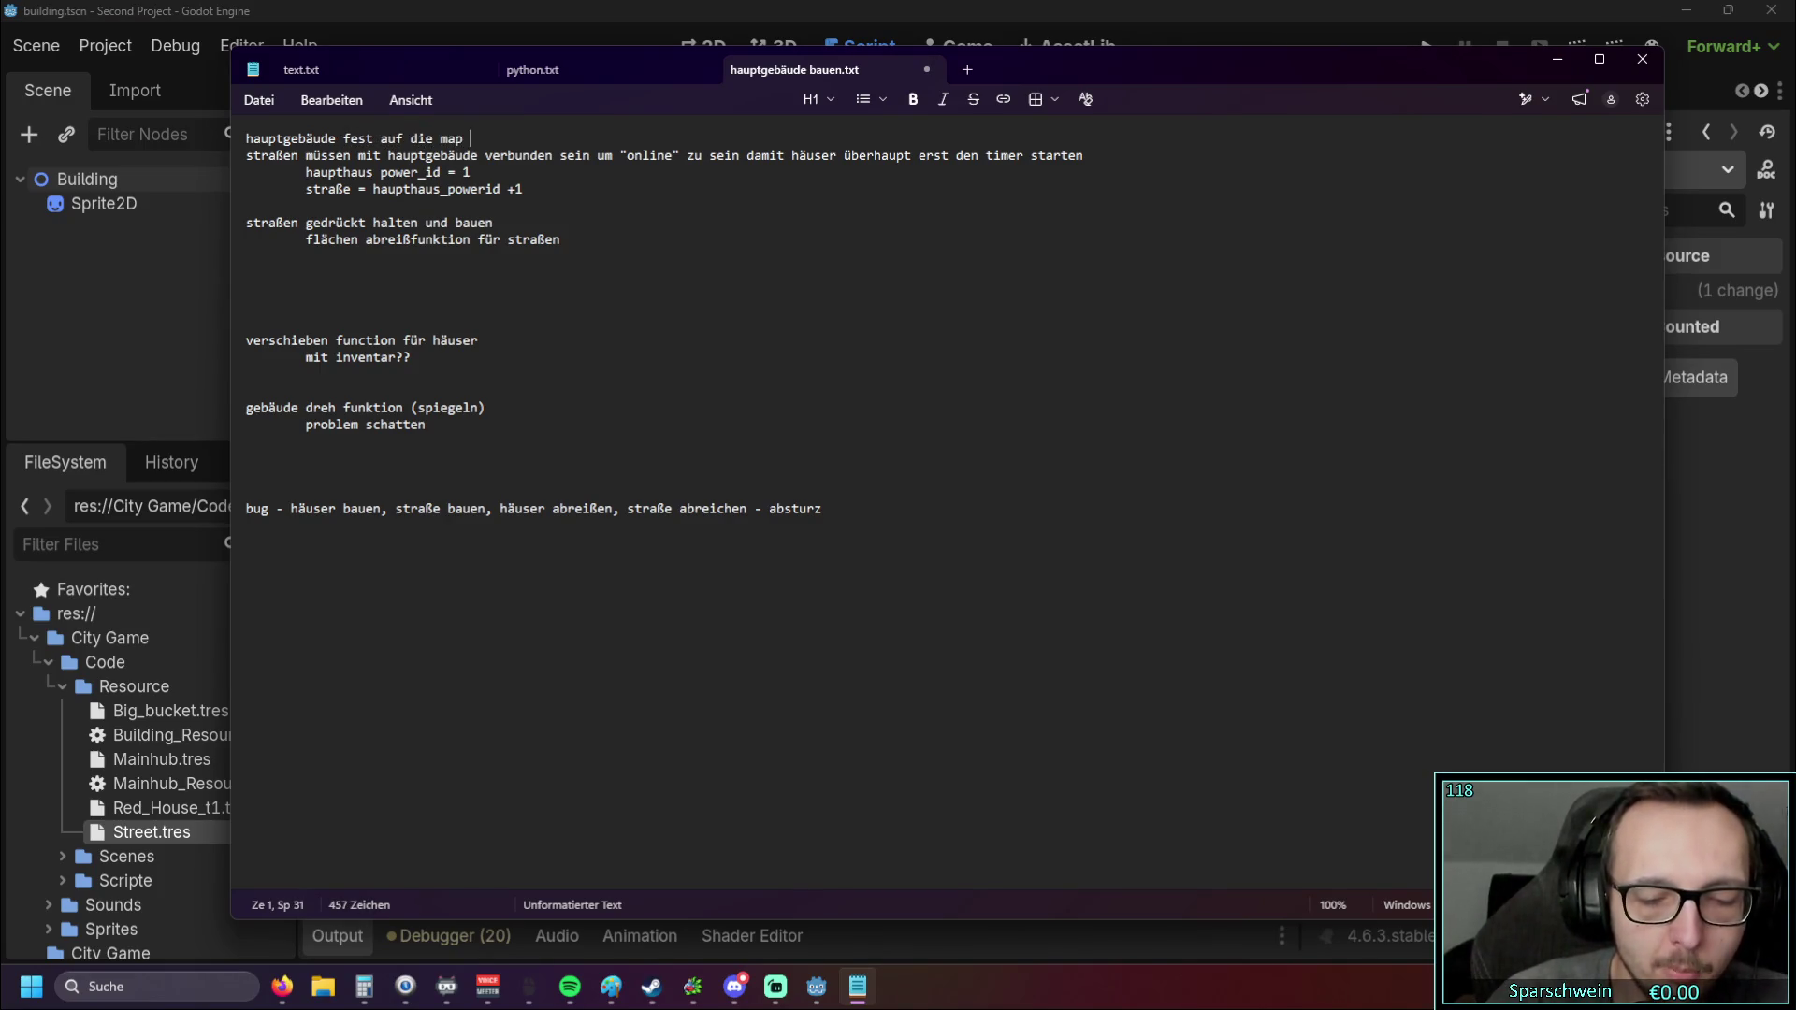
# Step: Check the lower note lines, then close the to-do note to return to level.gd
pyautogui.click(516, 269)
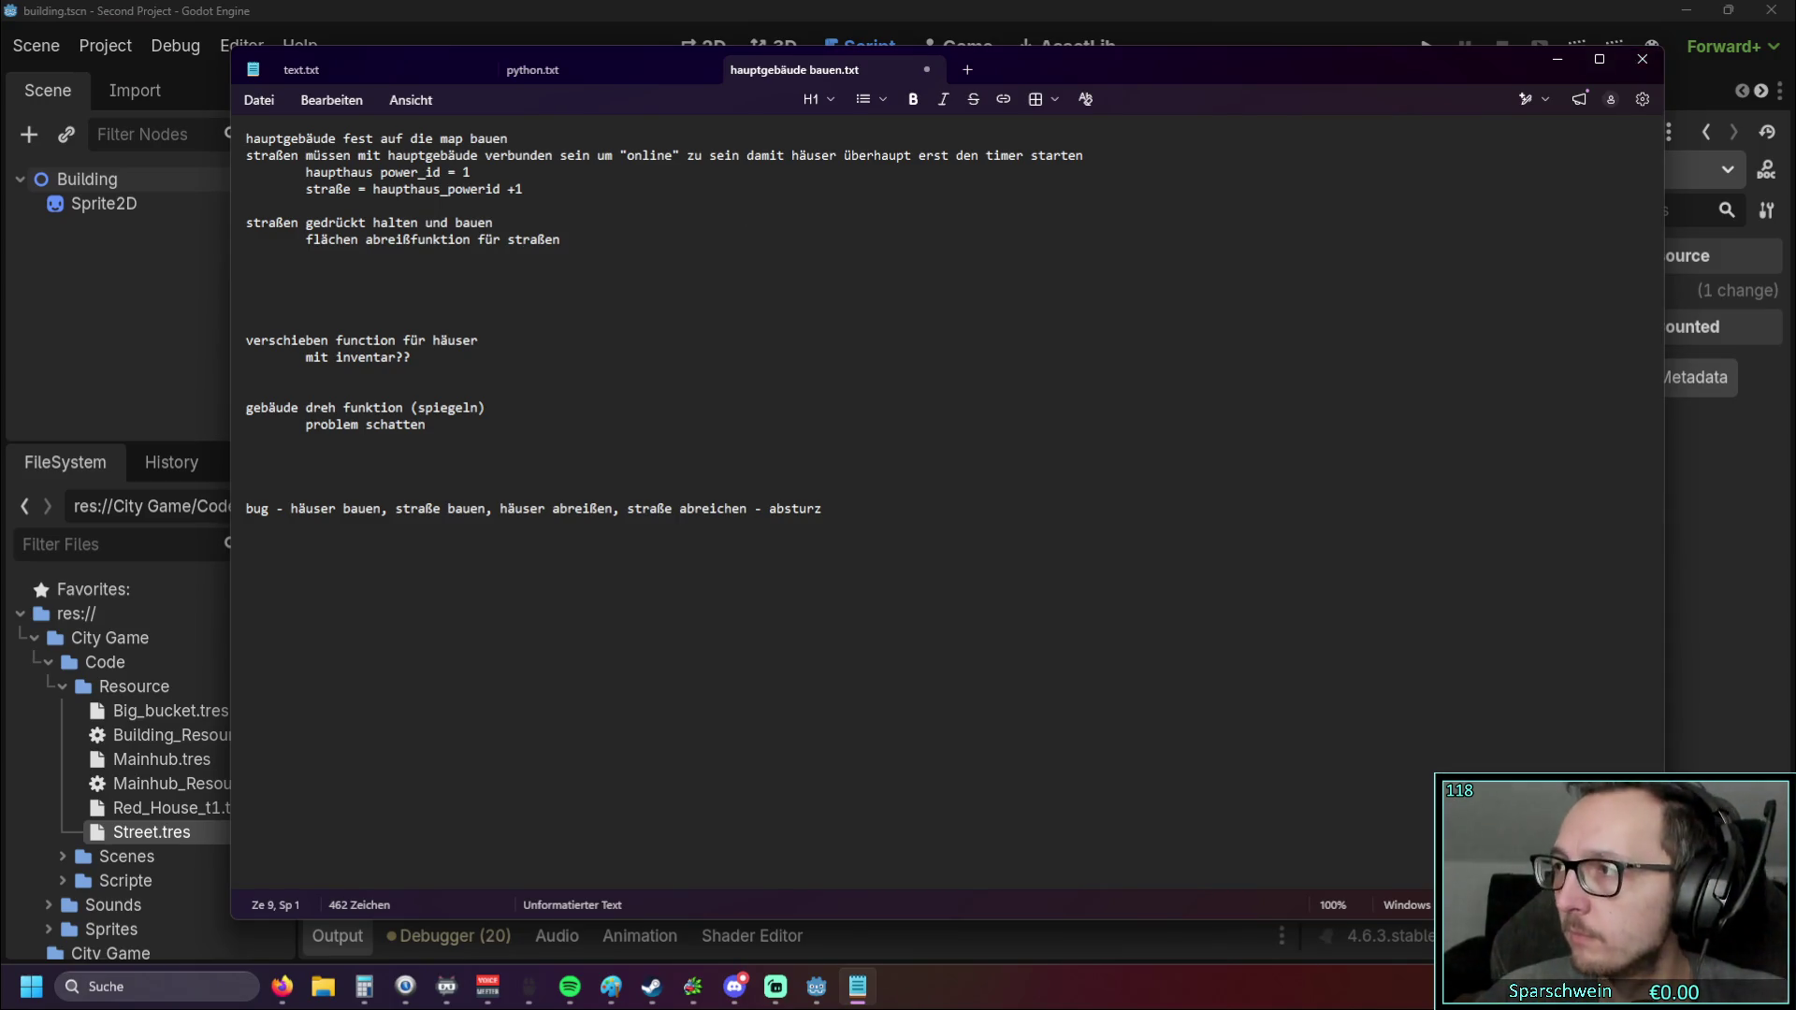
pyautogui.click(1350, 350)
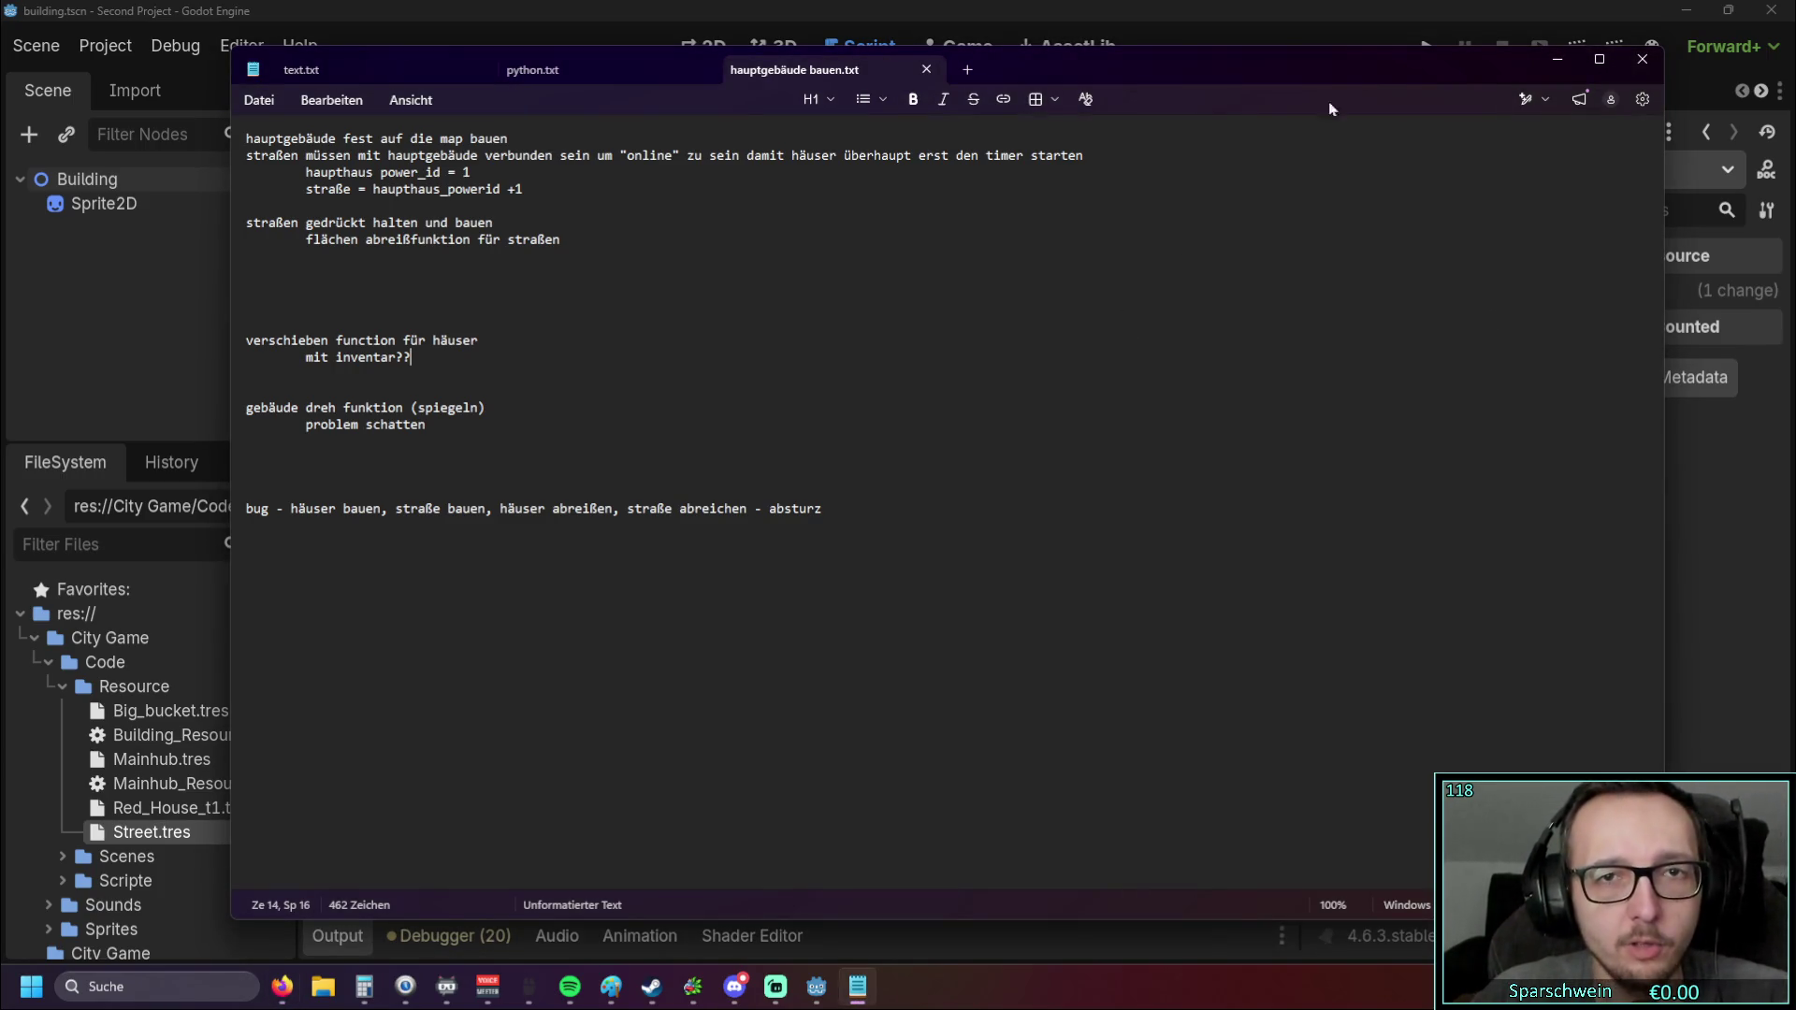
pyautogui.click(1642, 59)
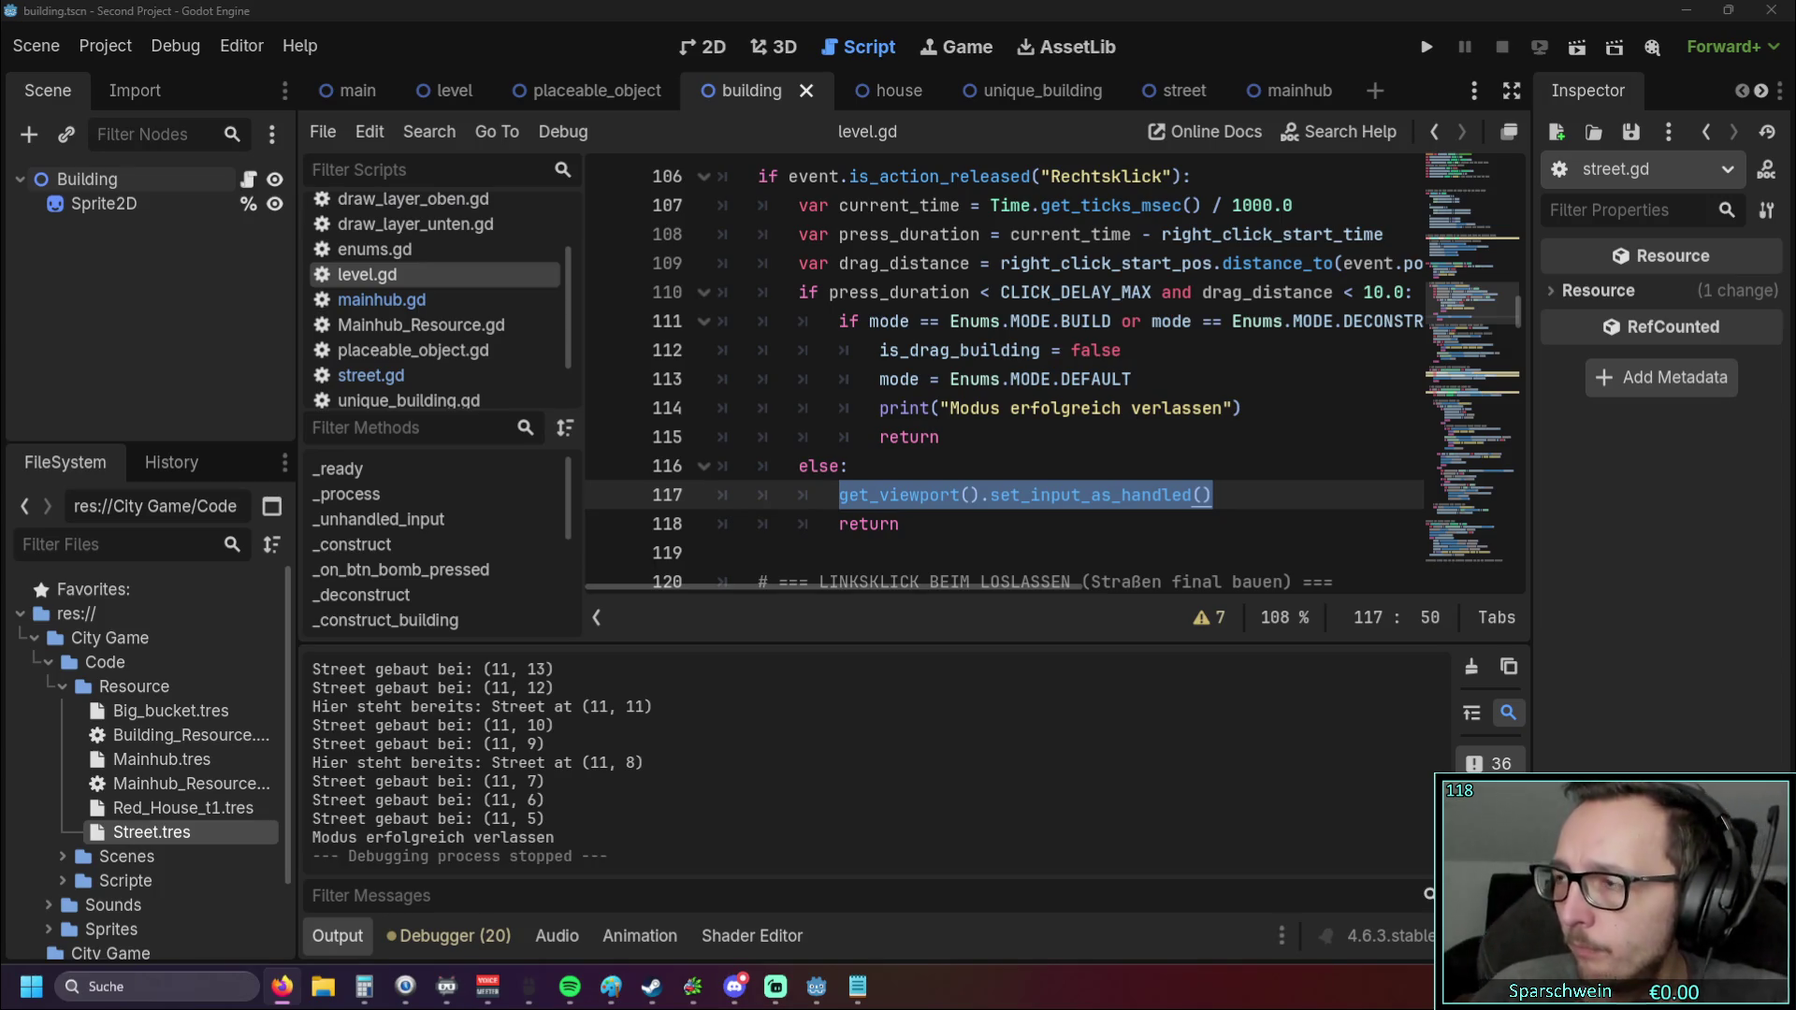
# Step: Run the project so the debug window shows the isometric grass map with Gold 2000 and Holz 0
pyautogui.click(1122, 437)
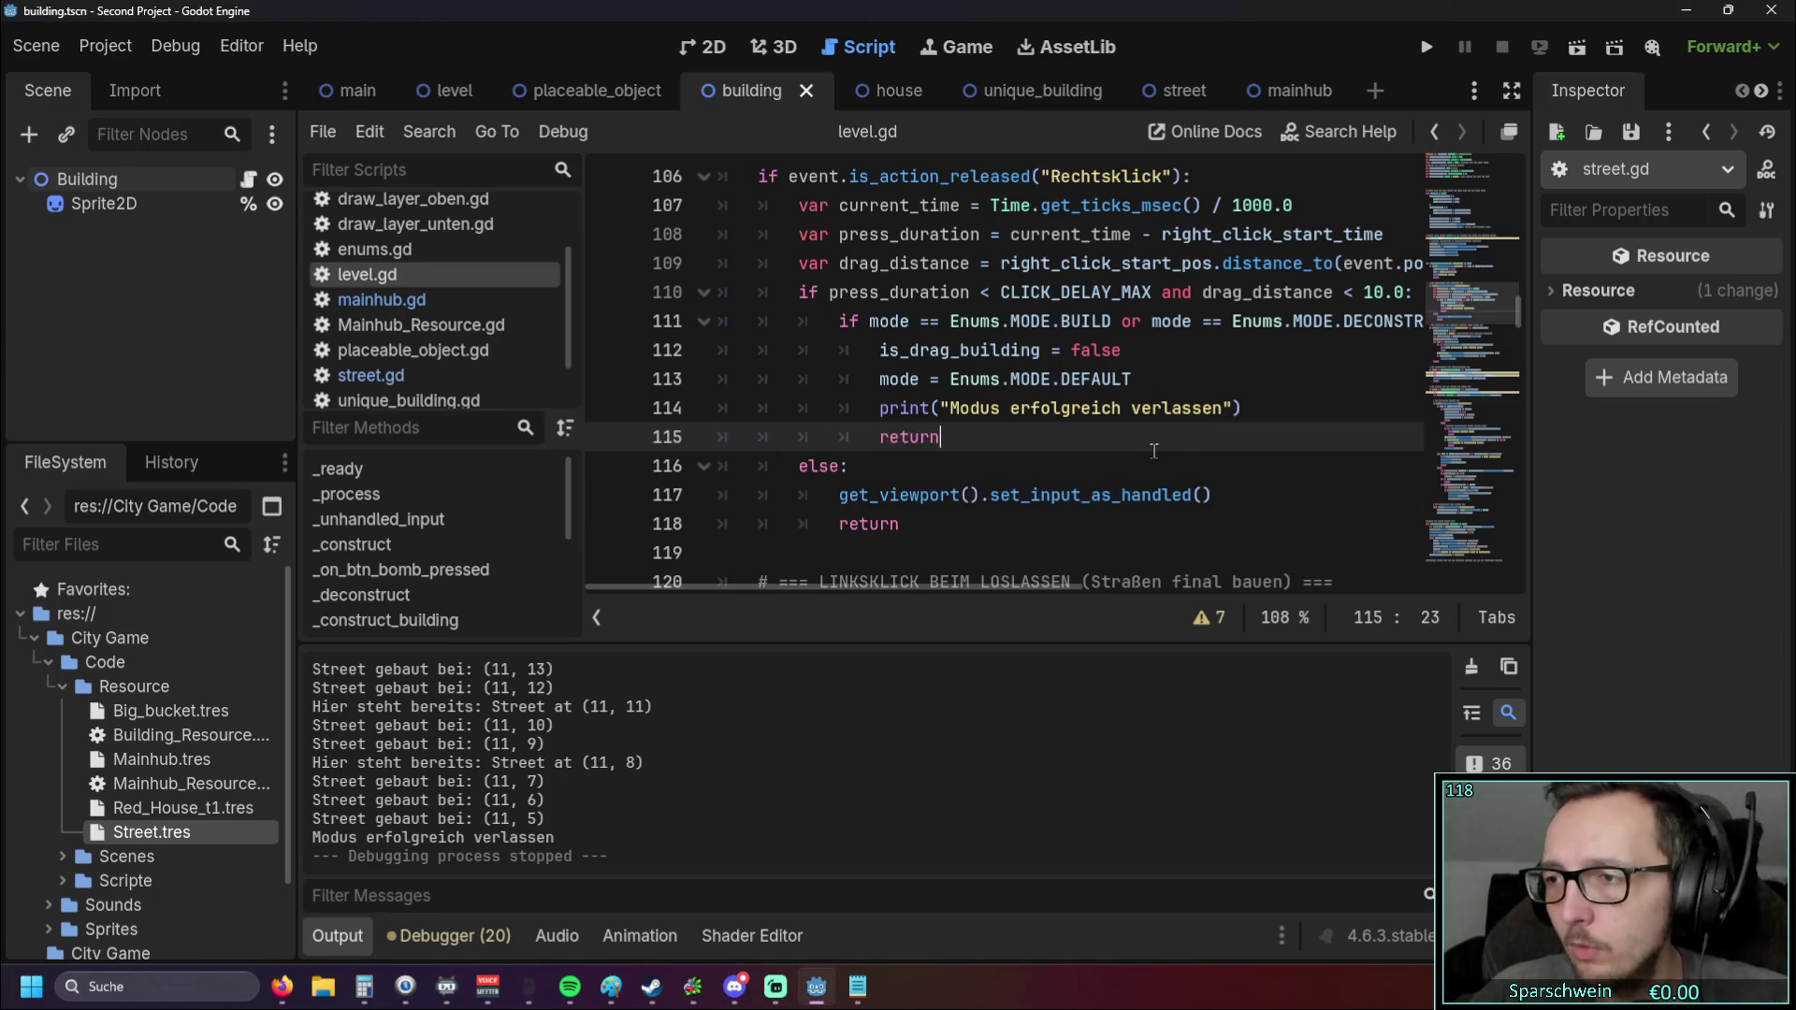
pyautogui.click(282, 987)
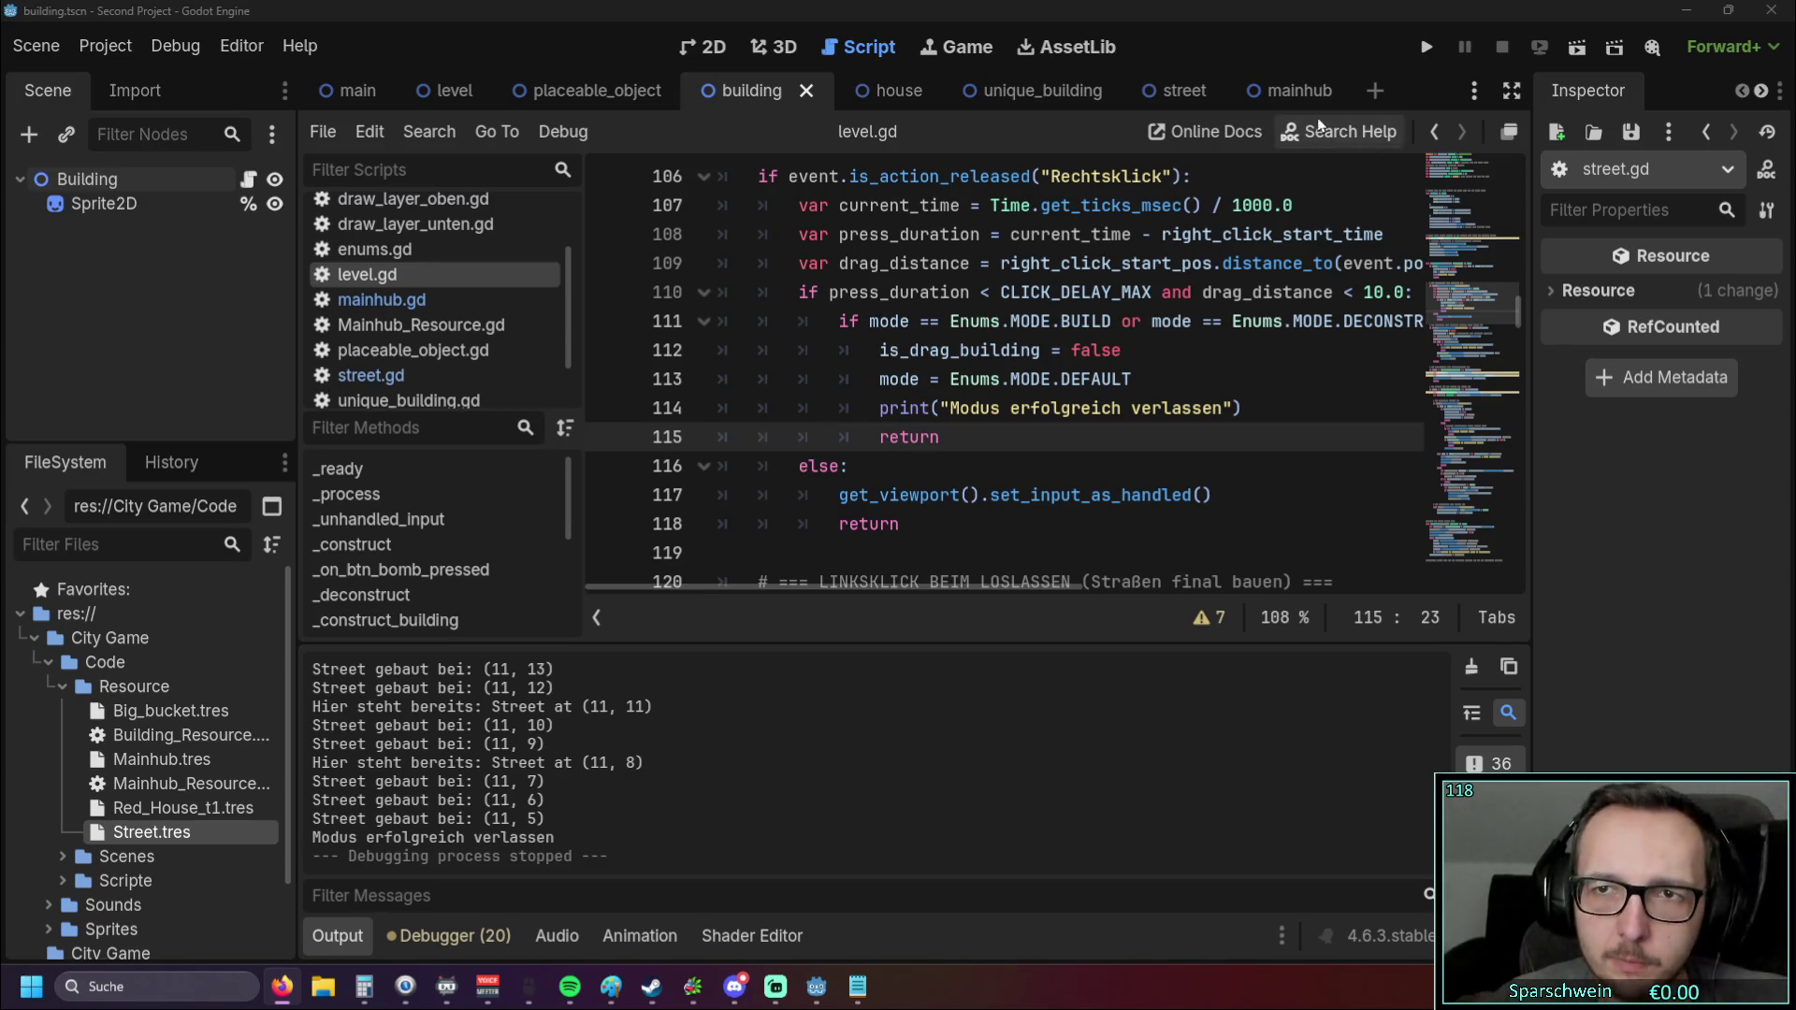
pyautogui.click(1426, 46)
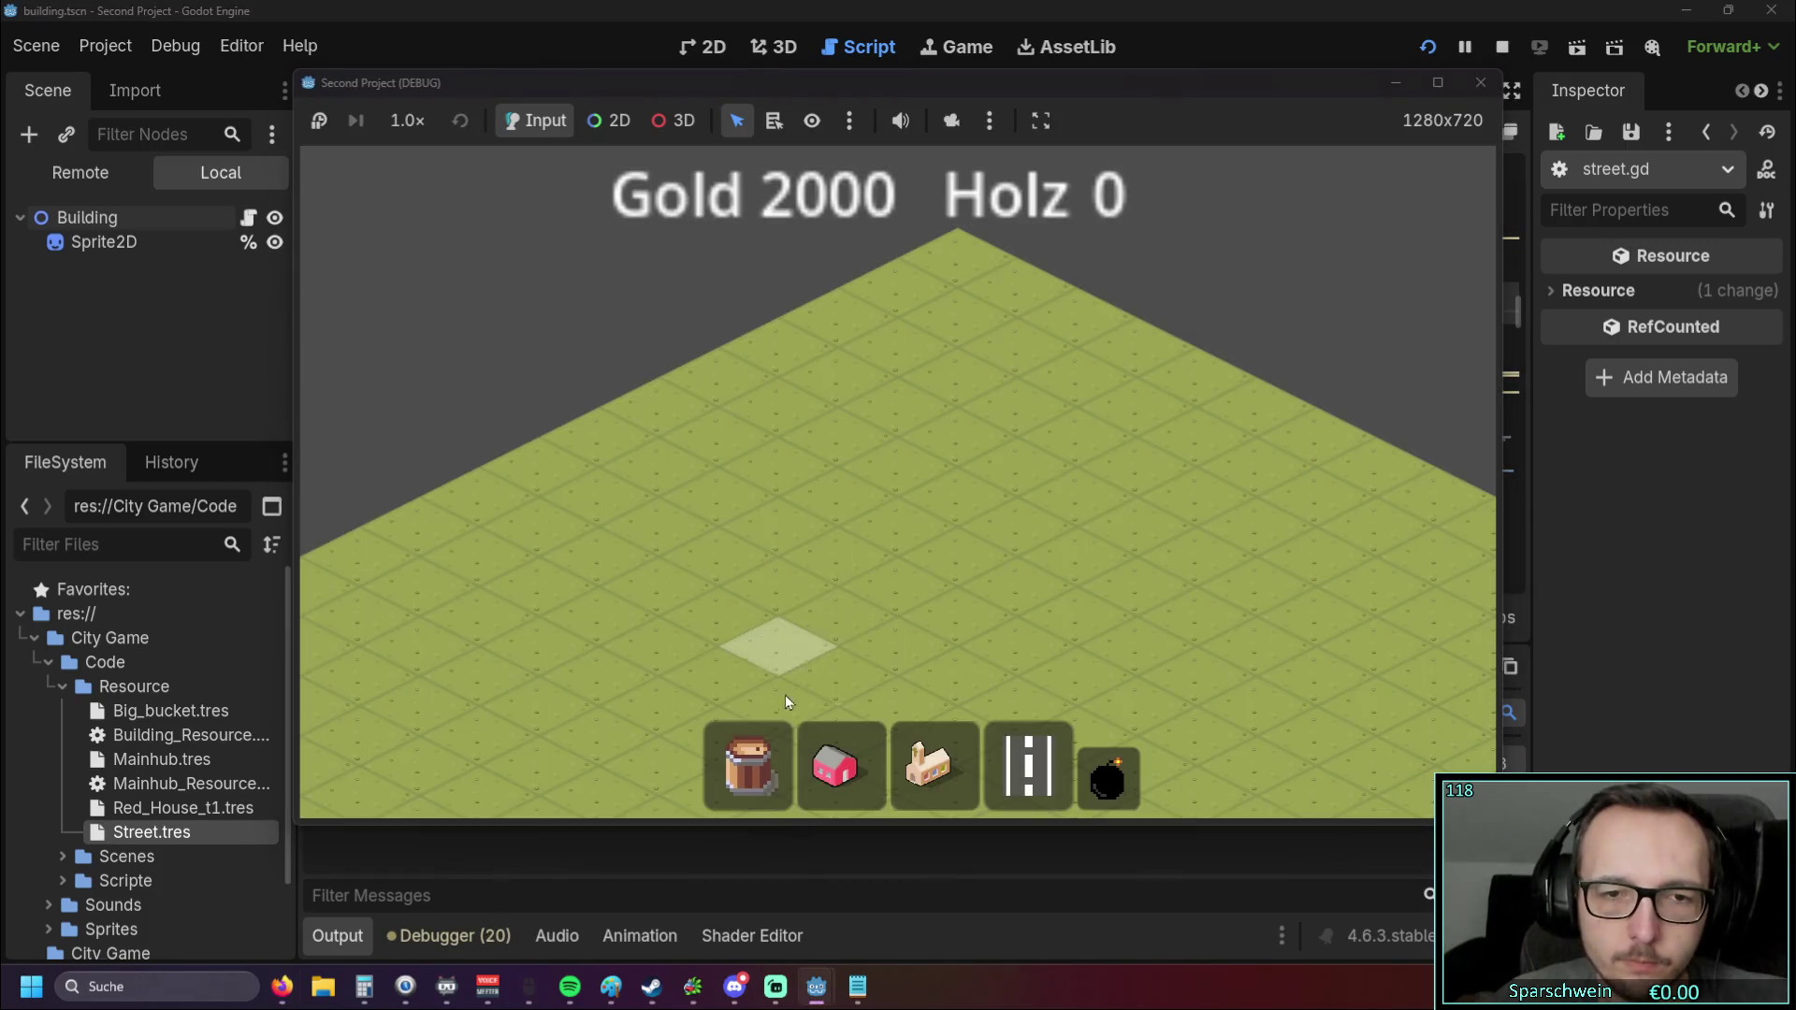
# Step: Pick the red house from the build bar and place it on the map
pyautogui.click(835, 765)
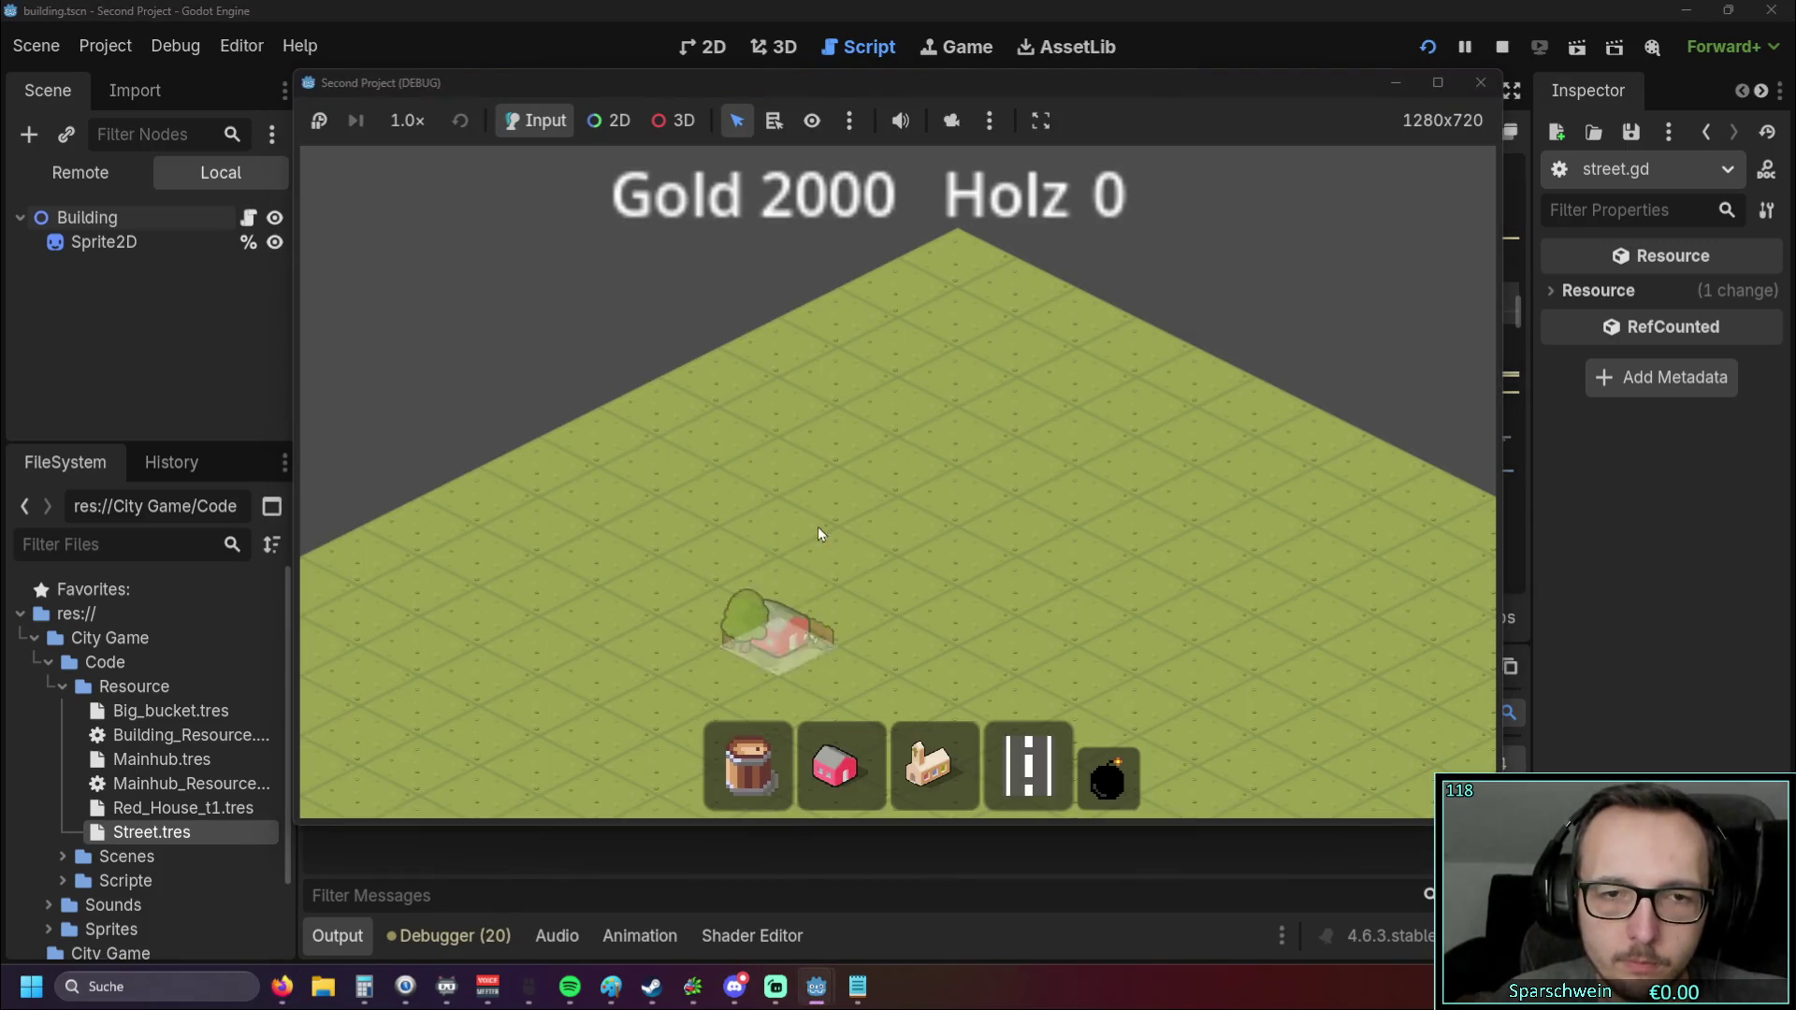
pyautogui.click(818, 524)
pyautogui.scroll(3, 793, 522)
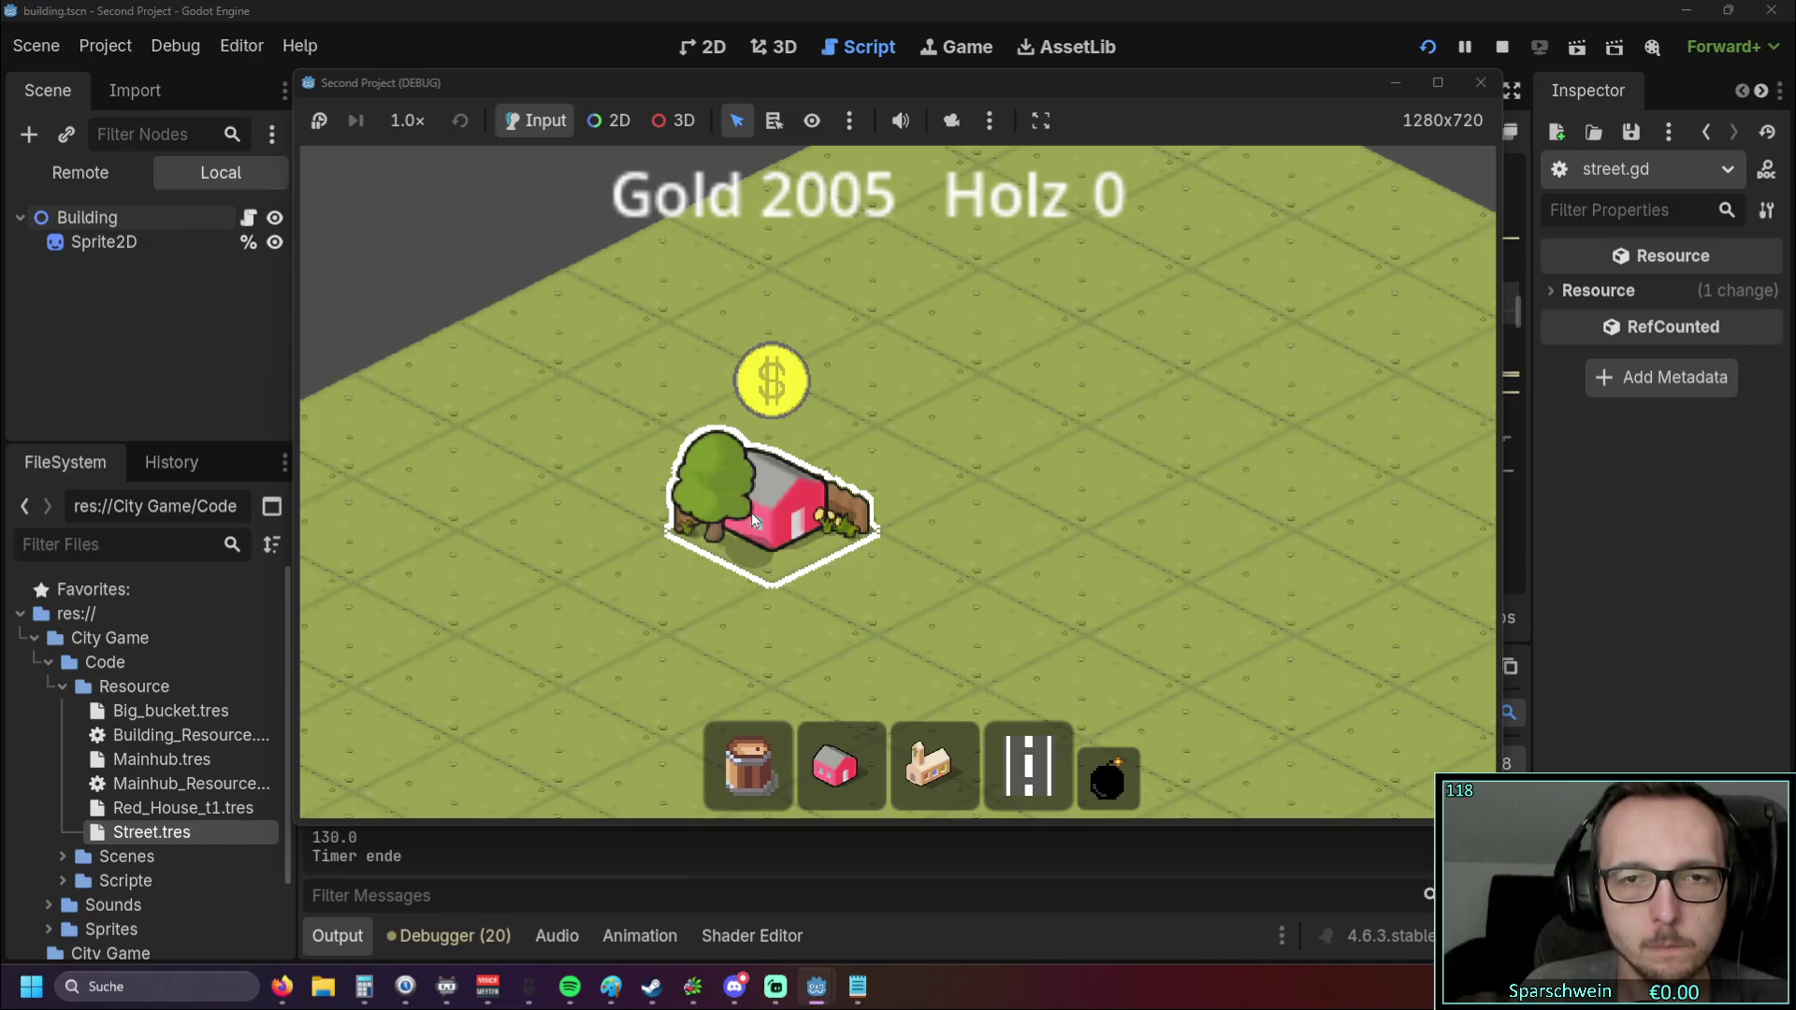
# Step: Collect the house's gold coins, raising Gold to 2015, then stop the running game
pyautogui.click(748, 513)
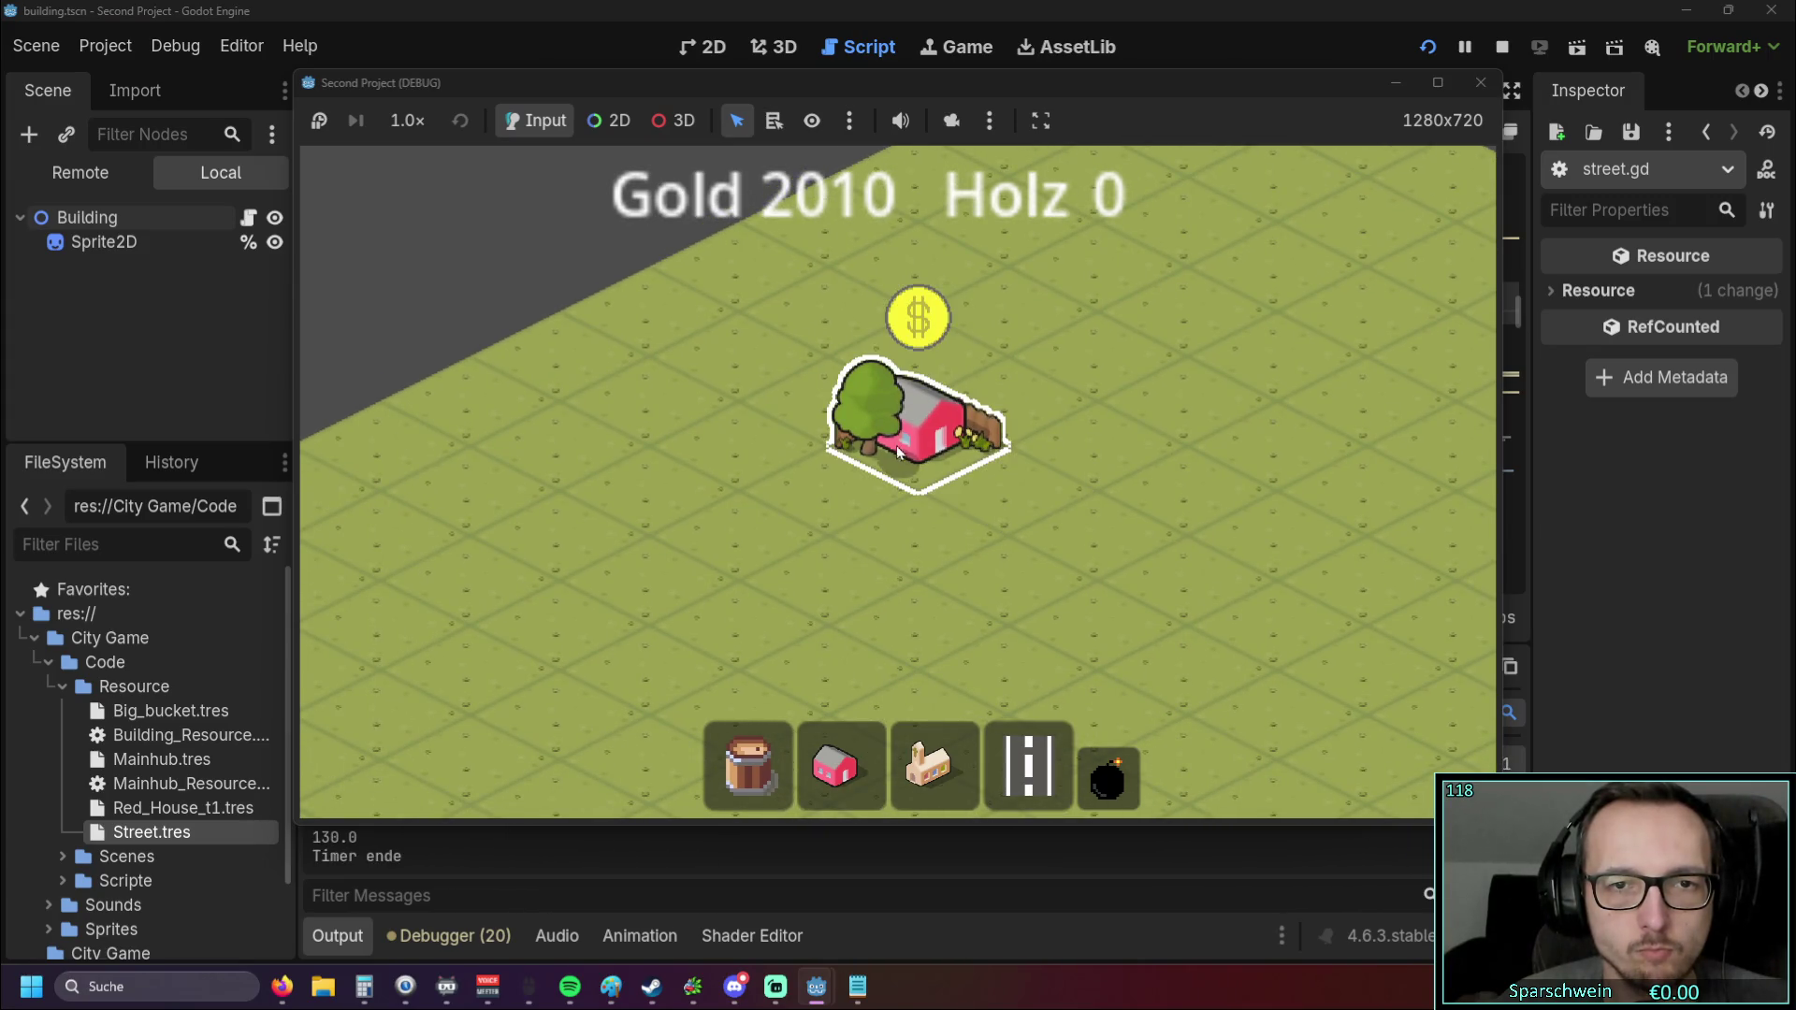
pyautogui.click(875, 425)
pyautogui.moveTo(989, 522)
pyautogui.mouseDown()
pyautogui.moveTo(1042, 556)
pyautogui.moveTo(1012, 289)
pyautogui.moveTo(810, 317)
pyautogui.moveTo(920, 402)
pyautogui.mouseUp()
pyautogui.click(1478, 81)
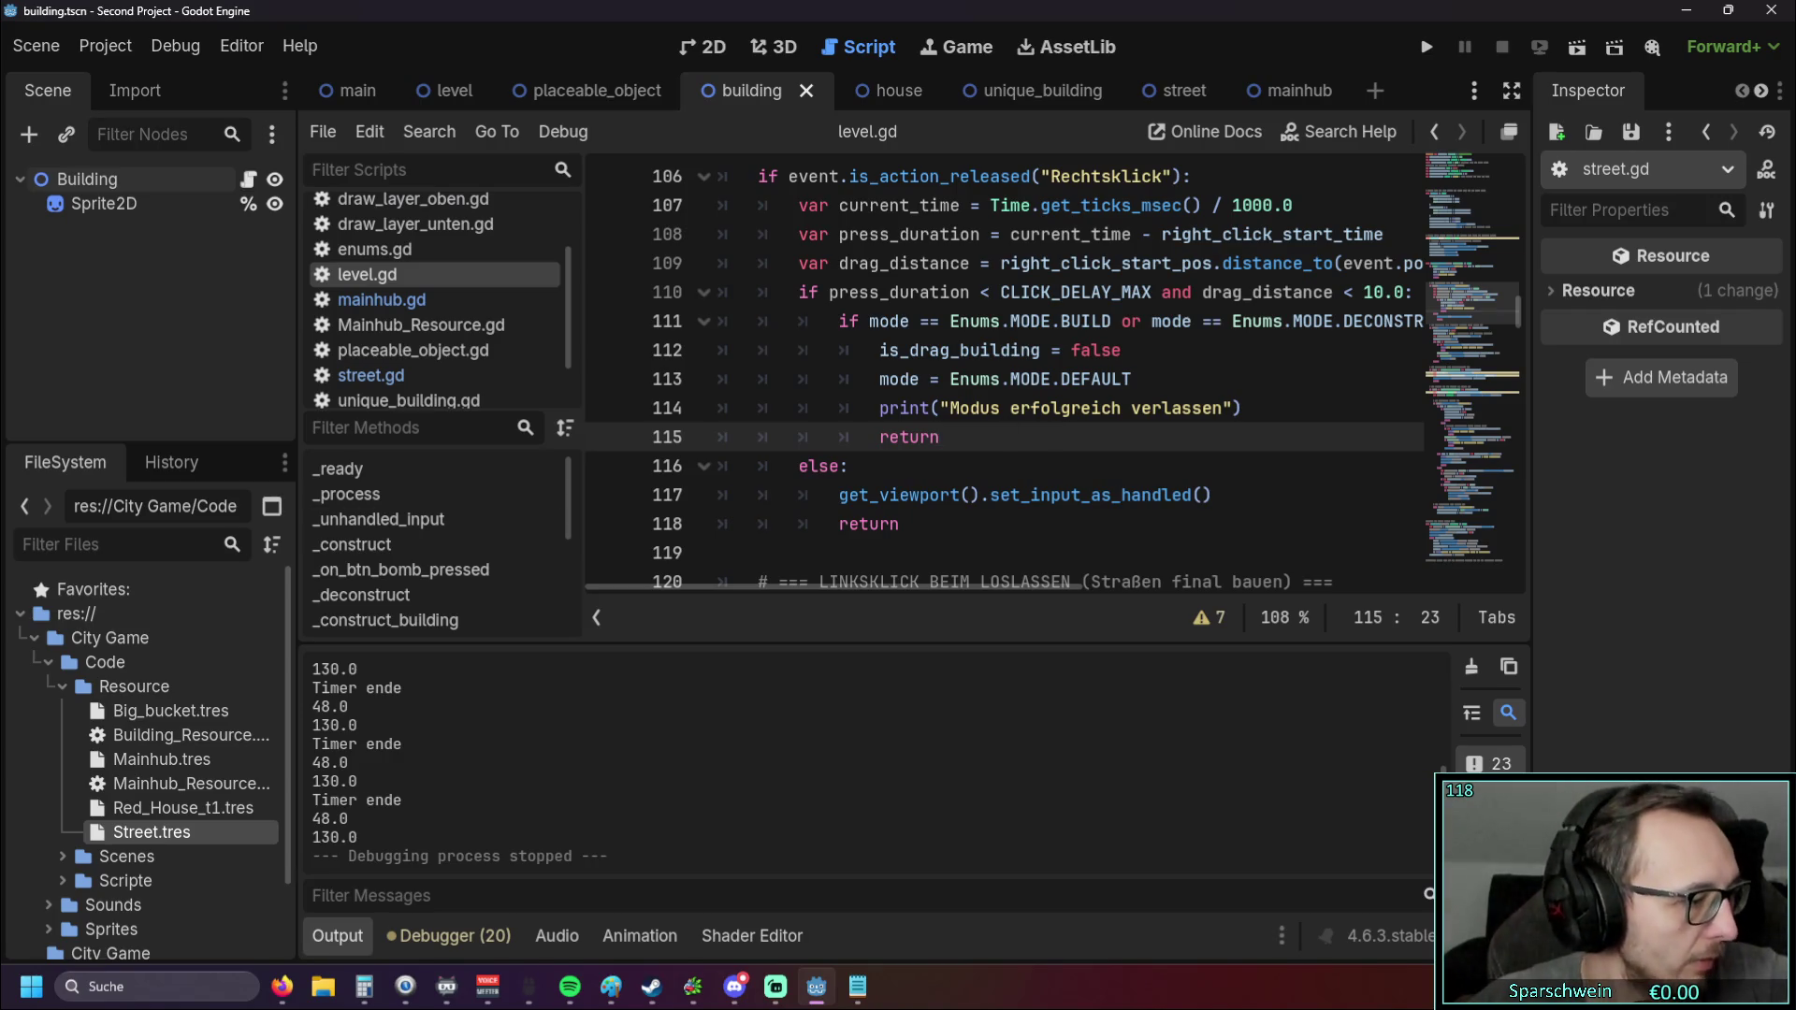
pyautogui.hotkey('alt', 'Tab')
pyautogui.hotkey('alt', 'Tab')
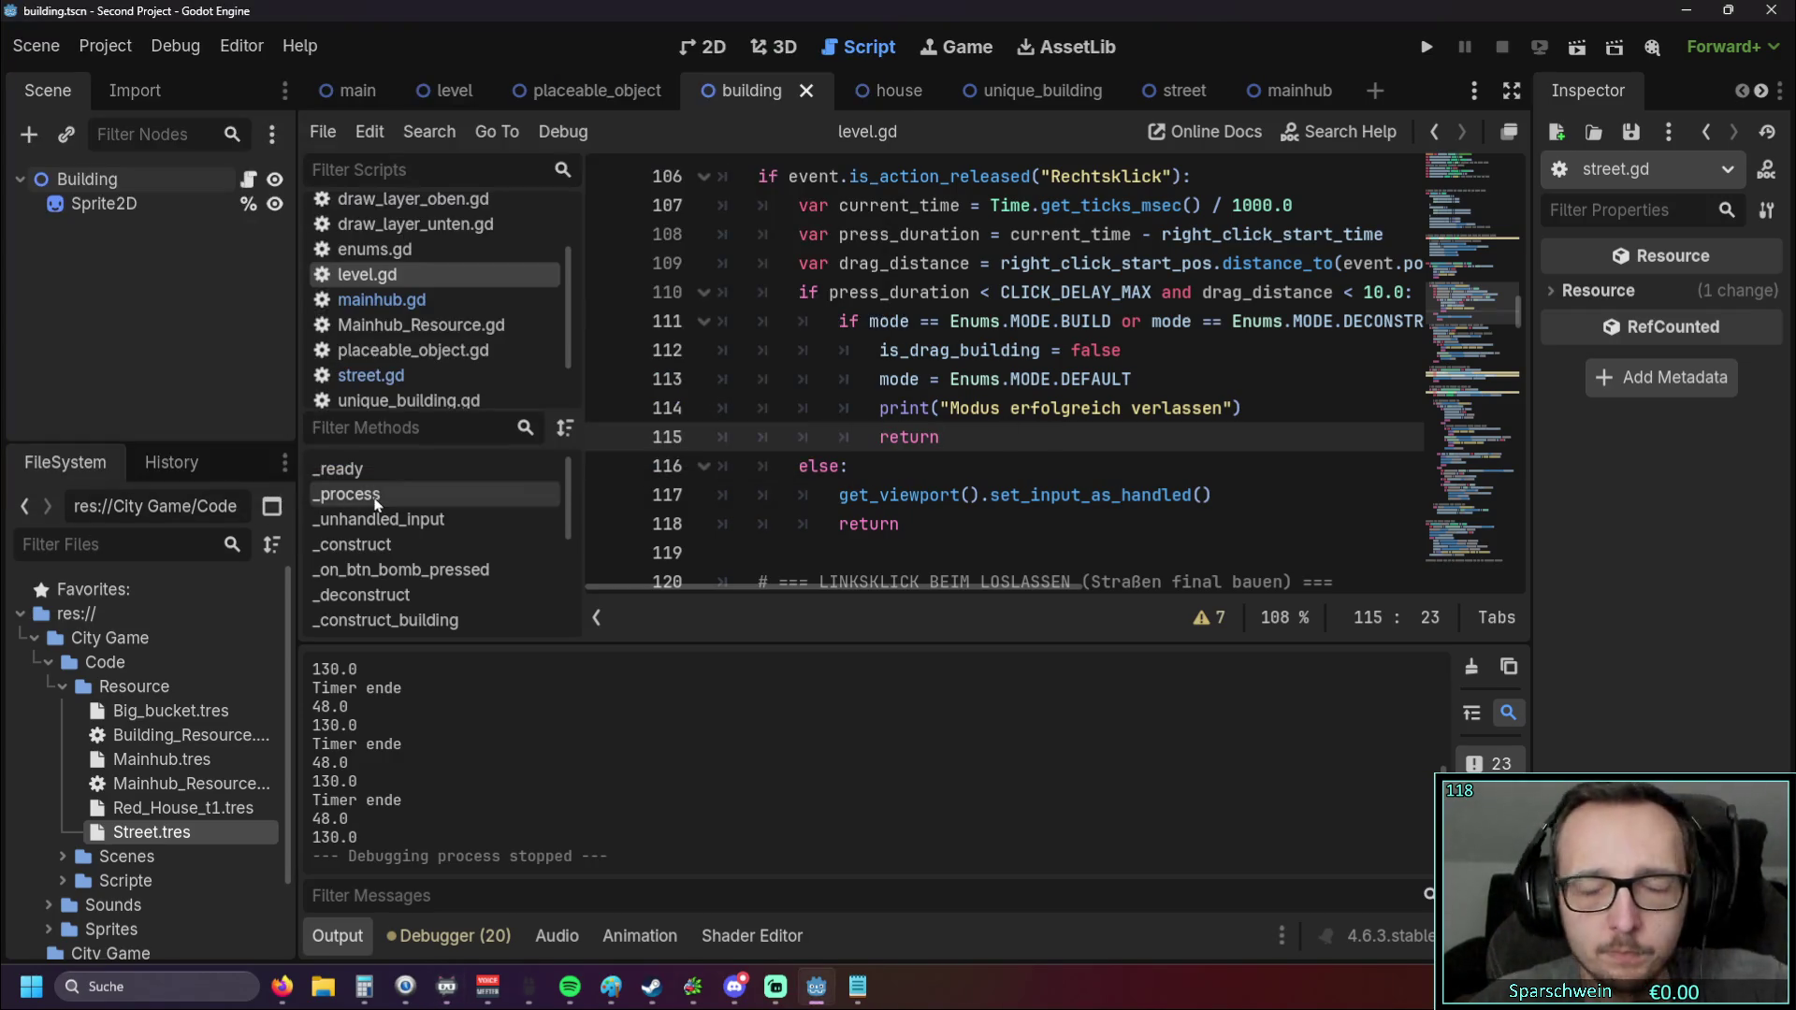
pyautogui.hotkey('alt', 'Tab')
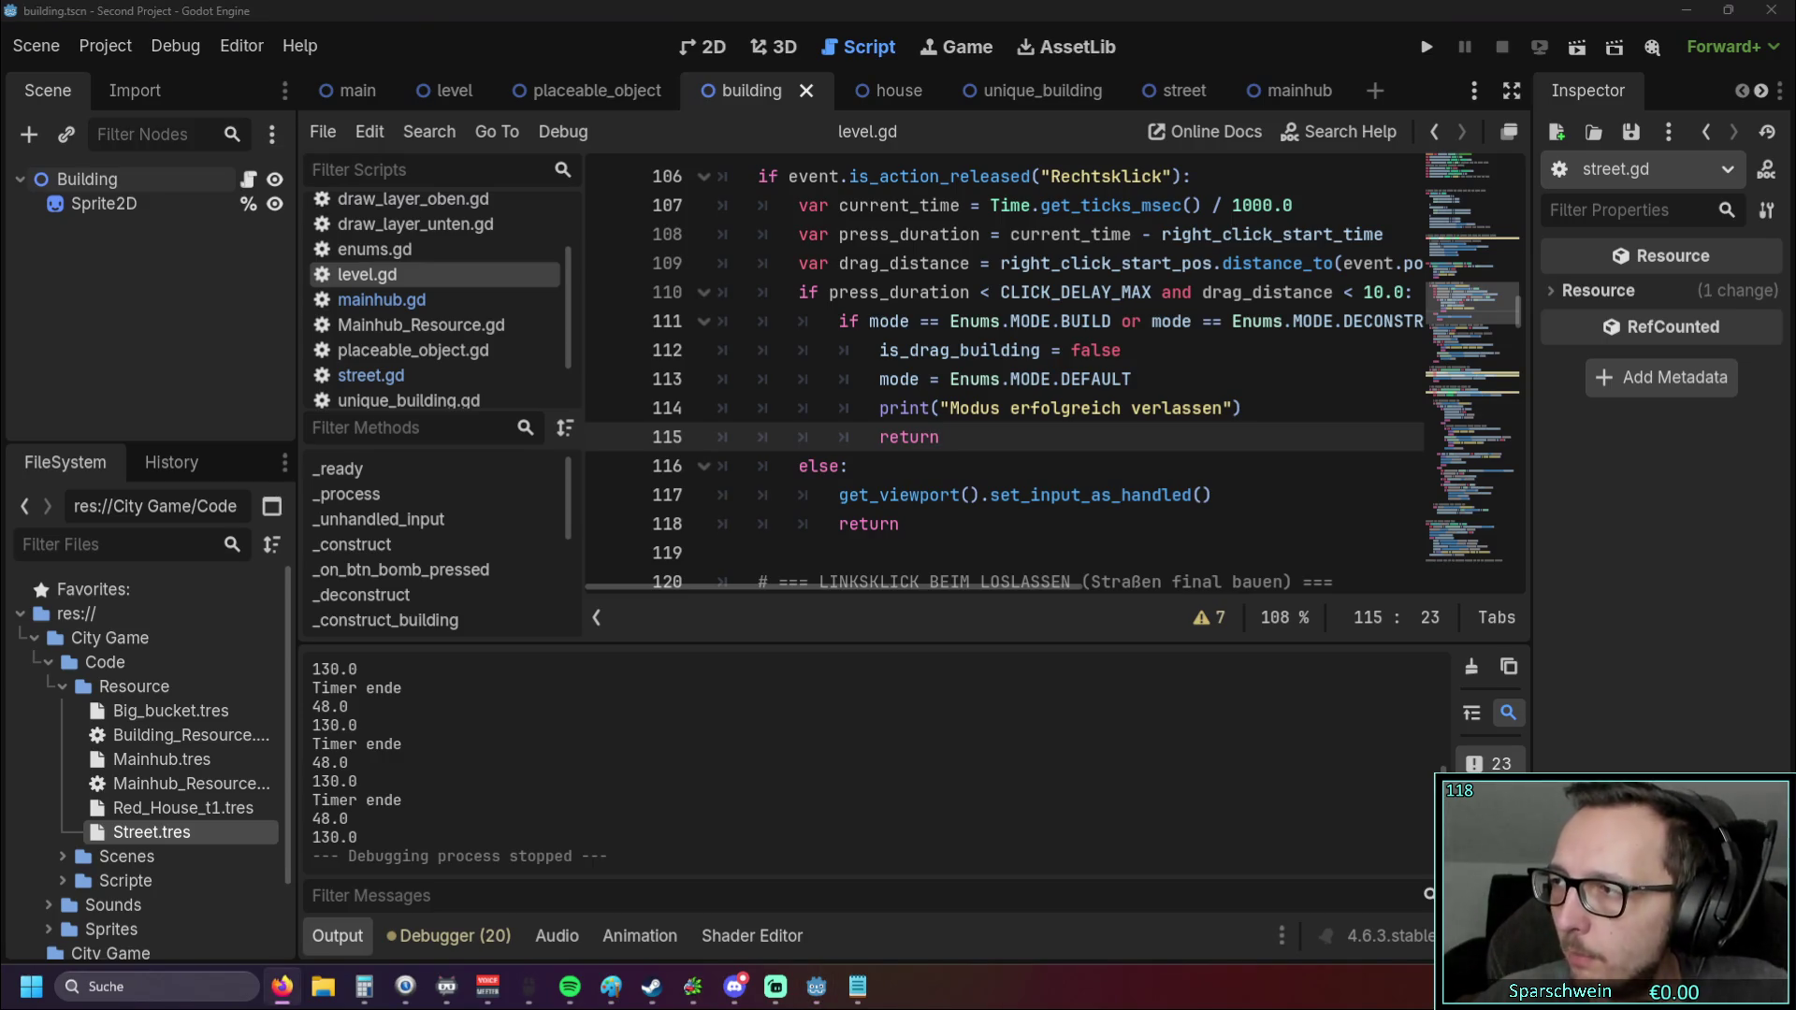